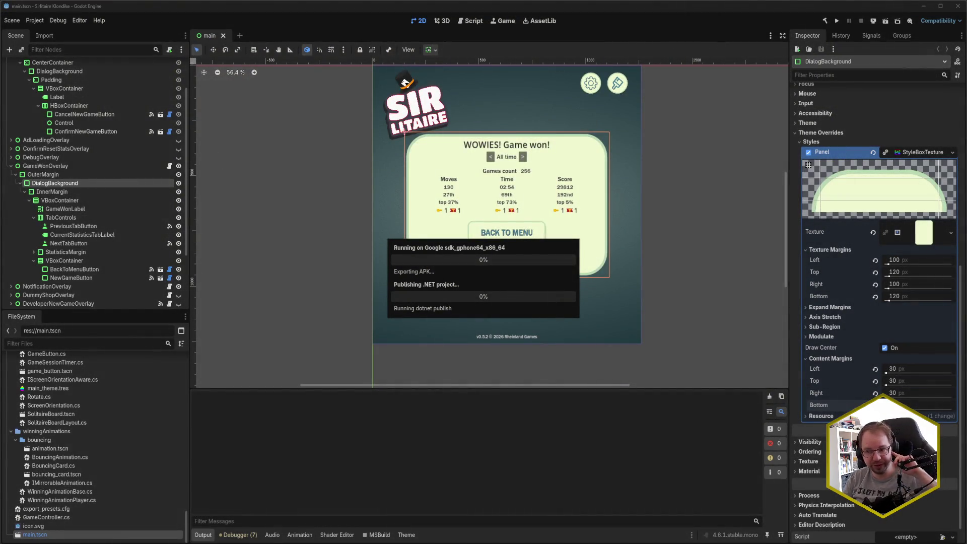
Bring the Android emulator running the game, with its Game won dialog, to the front
{"action": "mouse_move", "coordinate": [125, 542]}
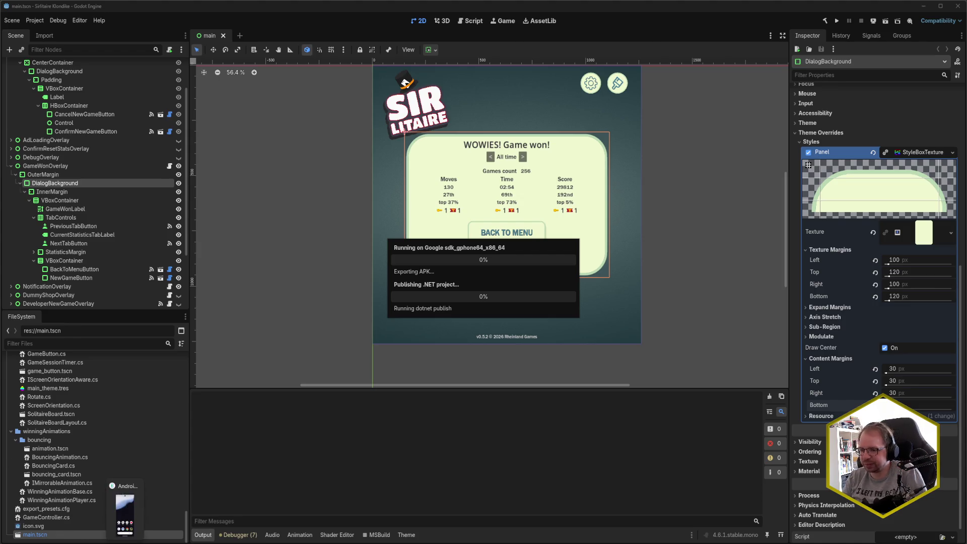
{"action": "left_click", "coordinate": [125, 511]}
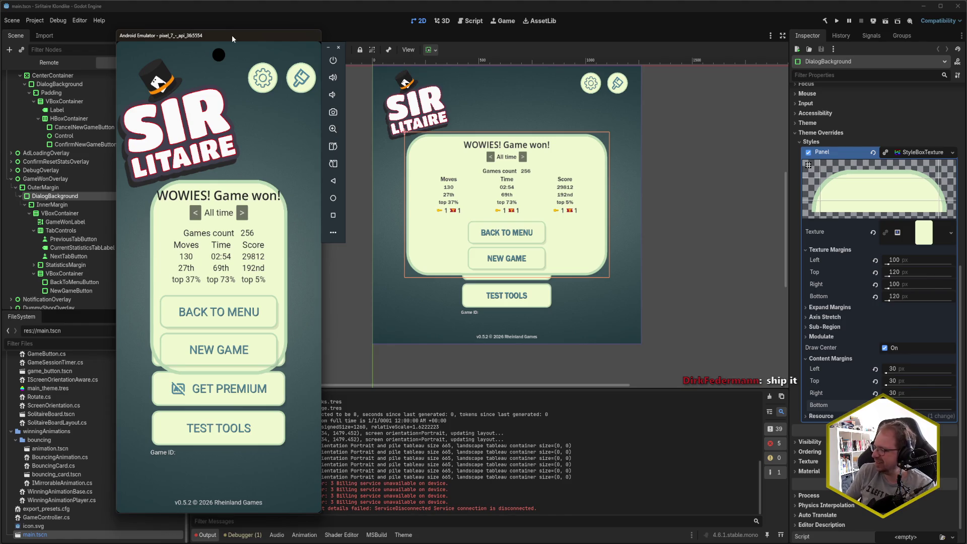
Set the DialogBackground content margins to 10, save the scene, and check it in the emulator
{"action": "left_click", "coordinate": [911, 370]}
{"action": "type", "text": "10"}
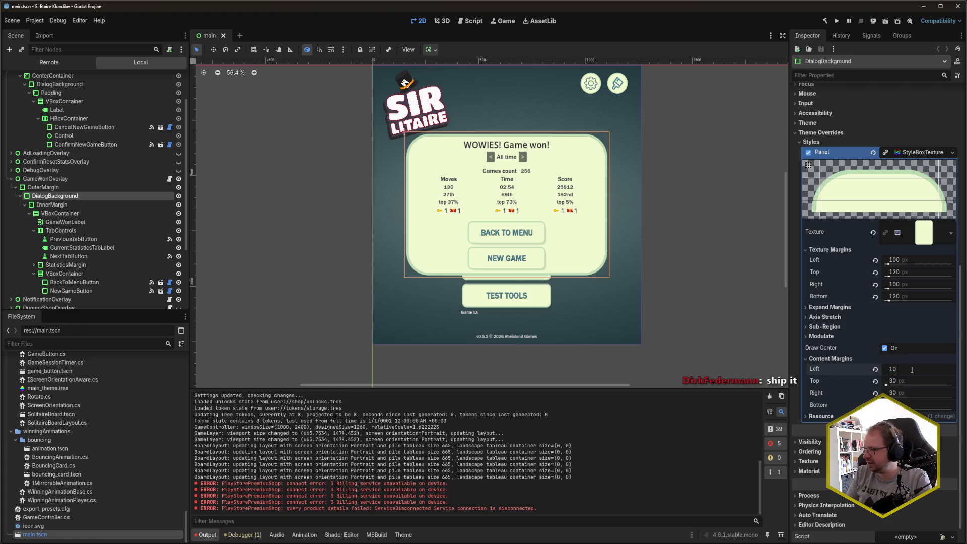
{"action": "key", "text": "Tab"}
{"action": "key", "text": "ctrl+s"}
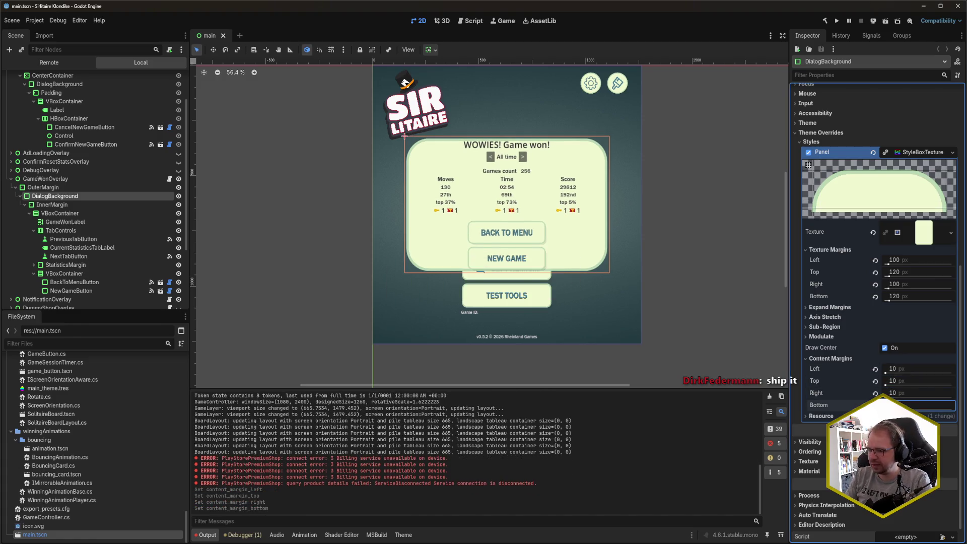
{"action": "key", "text": "alt+Tab"}
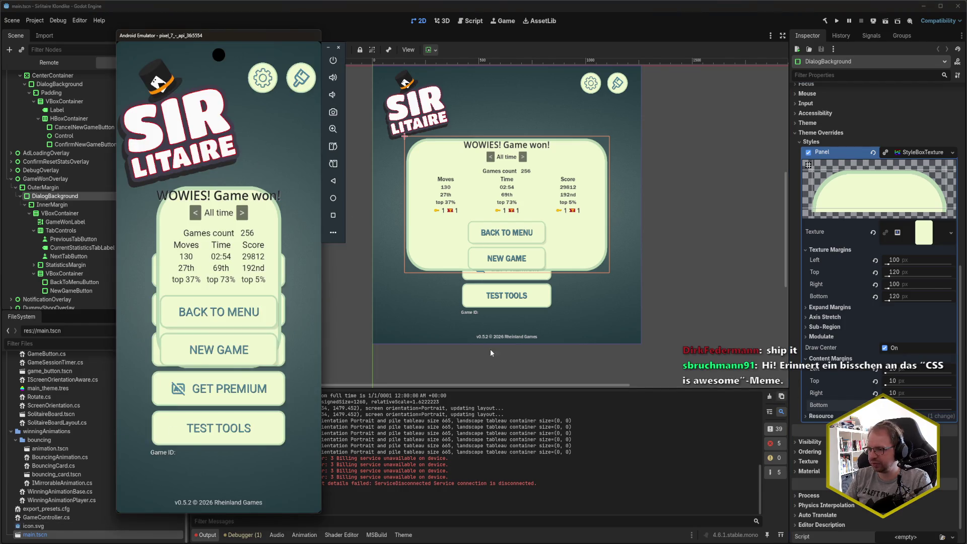
Change the left content margin to -1 and check the layout in the emulator
{"action": "left_click", "coordinate": [901, 369]}
{"action": "type", "text": "-1"}
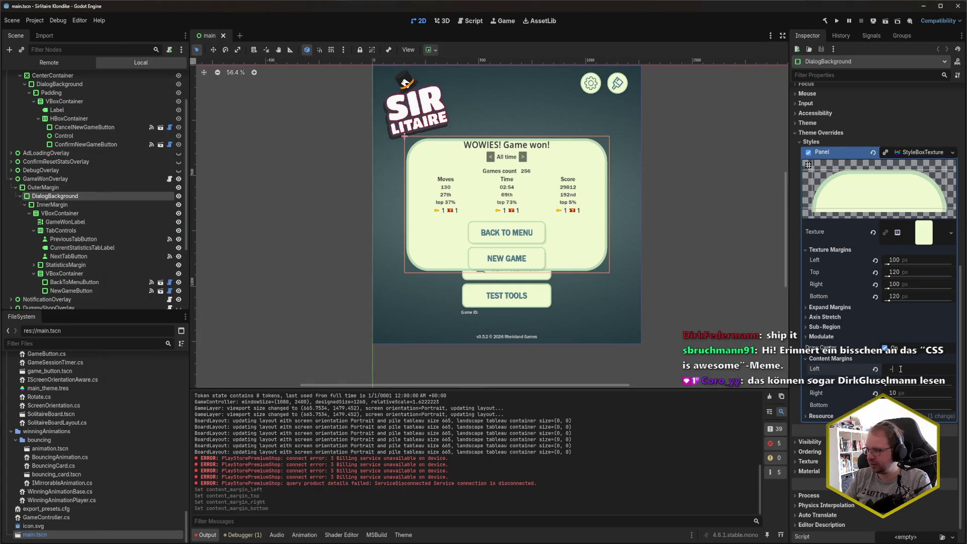
{"action": "key", "text": "Tab"}
{"action": "key", "text": "alt+Tab"}
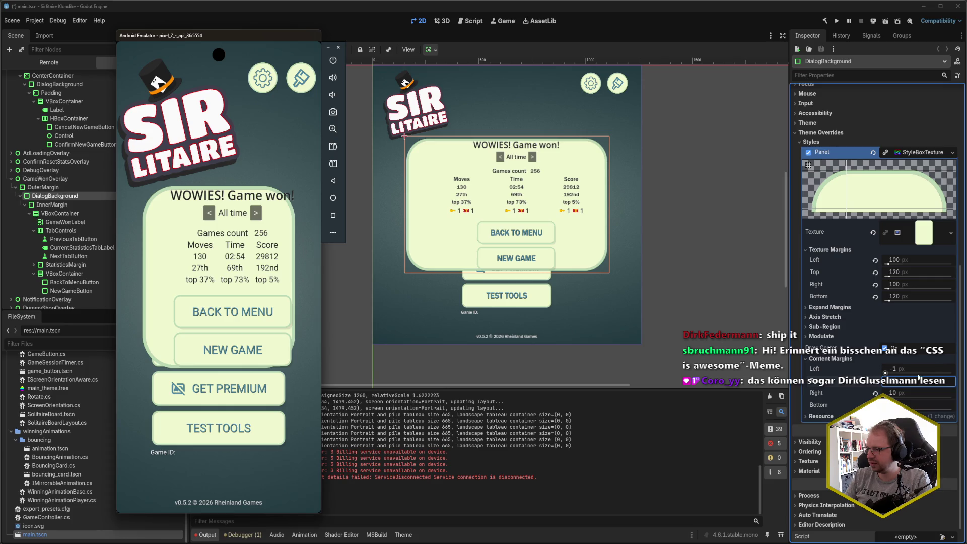
Shift the emulator window left and narrow the editor window to make room beside it
{"action": "left_click_drag", "start_coordinate": [225, 34], "coordinate": [201, 34]}
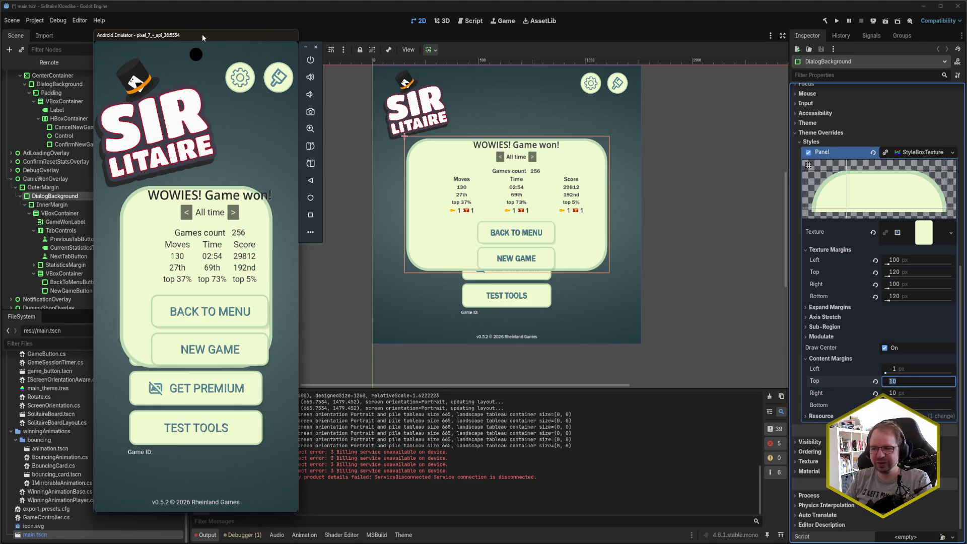
{"action": "left_click_drag", "start_coordinate": [202, 36], "coordinate": [171, 36]}
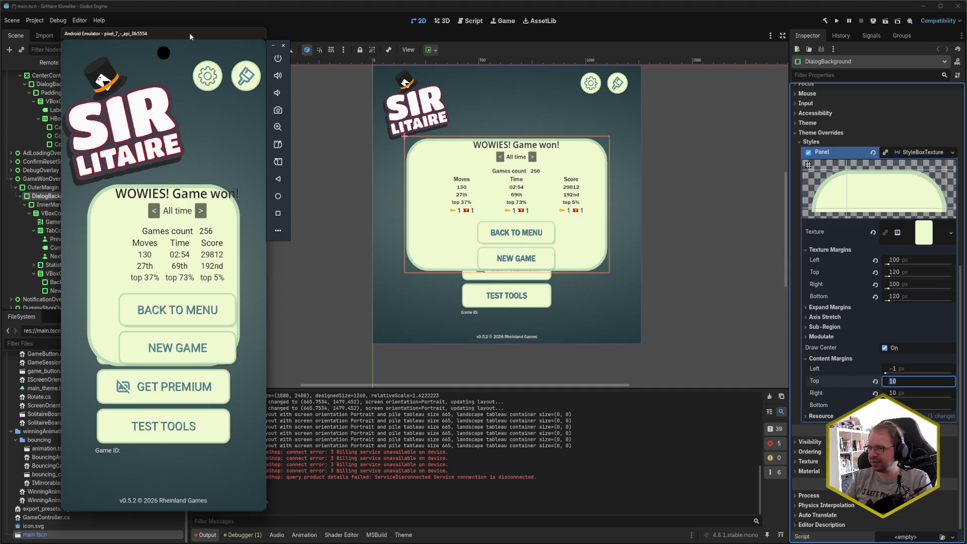
{"action": "left_click", "coordinate": [272, 44]}
{"action": "left_click", "coordinate": [916, 369]}
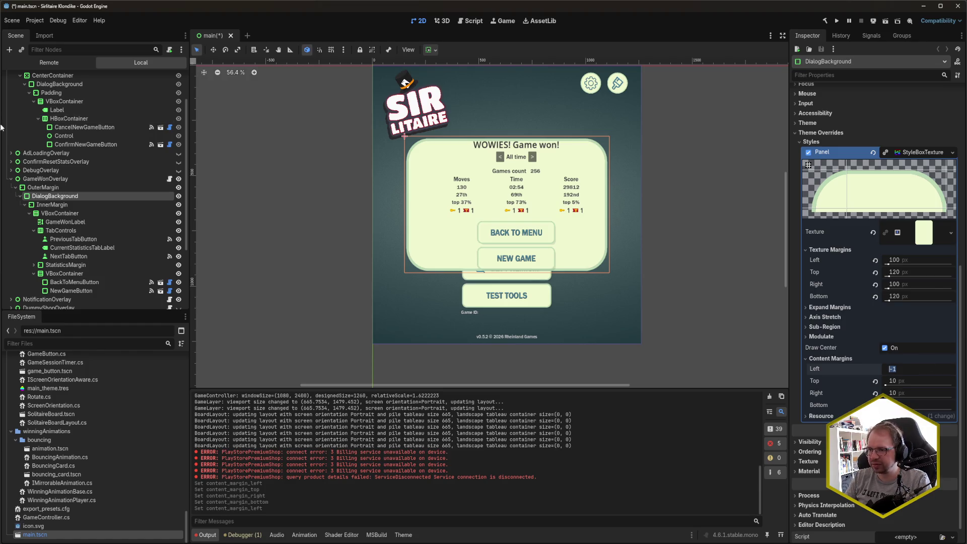
{"action": "left_click_drag", "start_coordinate": [1, 124], "coordinate": [205, 123]}
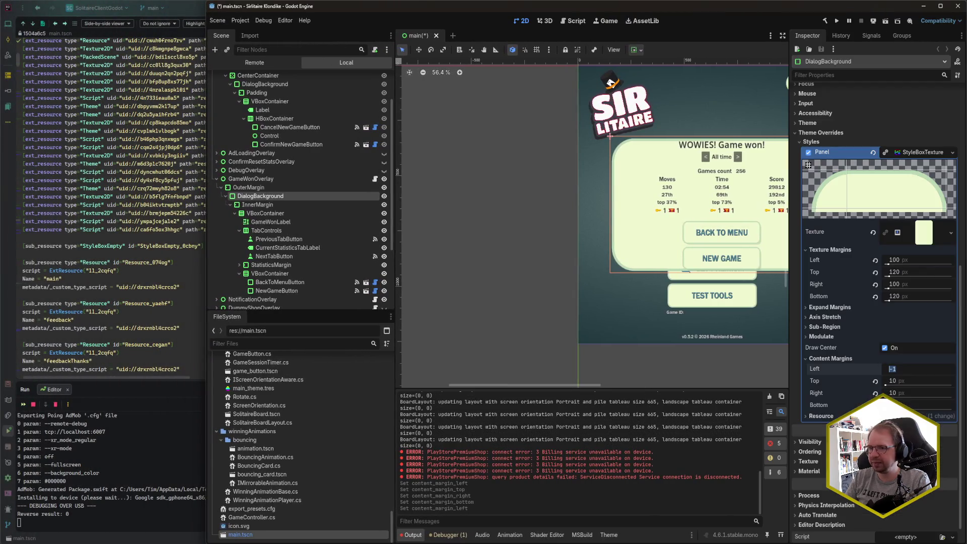
With the emulator beside the editor, commit -1 for the left content margin and carry it to Top and Right
{"action": "left_click", "coordinate": [131, 33]}
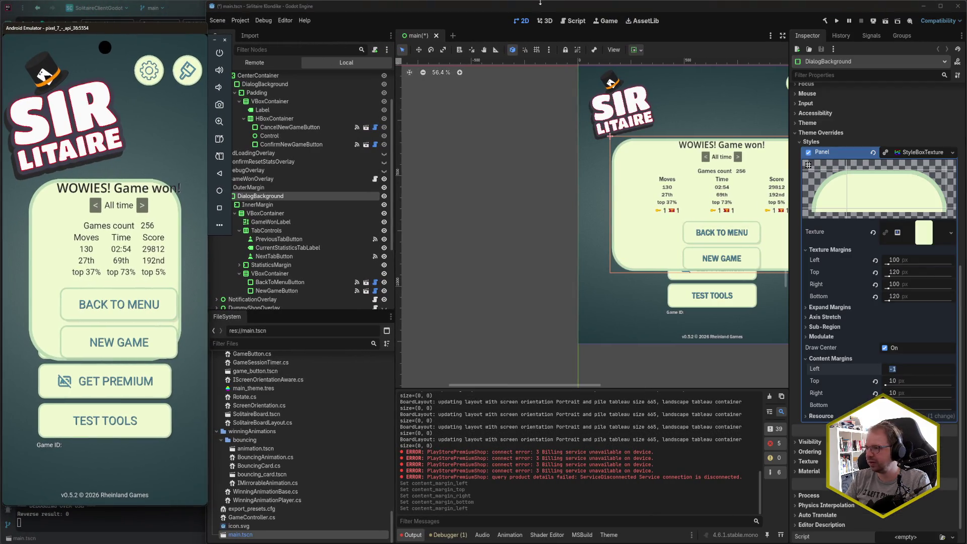
{"action": "left_click", "coordinate": [912, 367]}
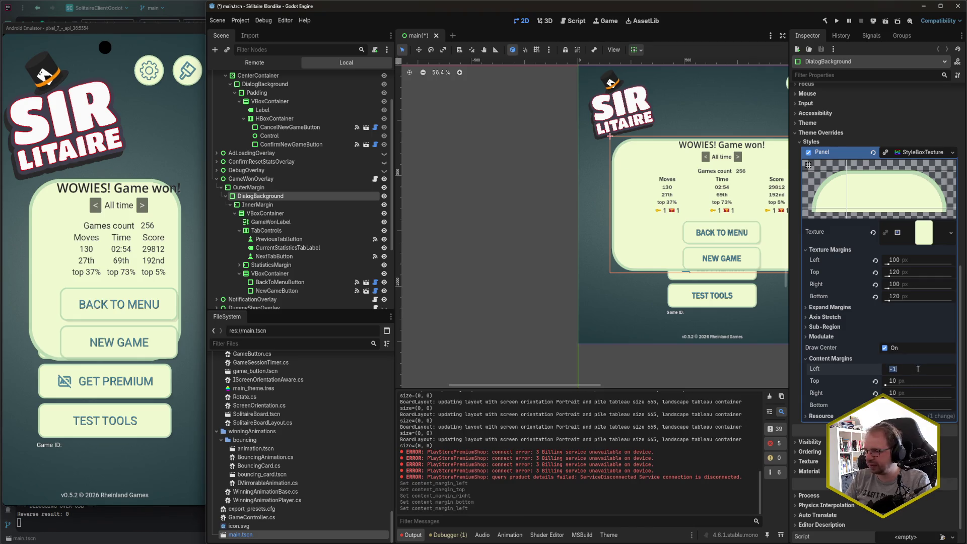
{"action": "left_click", "coordinate": [899, 371]}
{"action": "key", "text": "Return"}
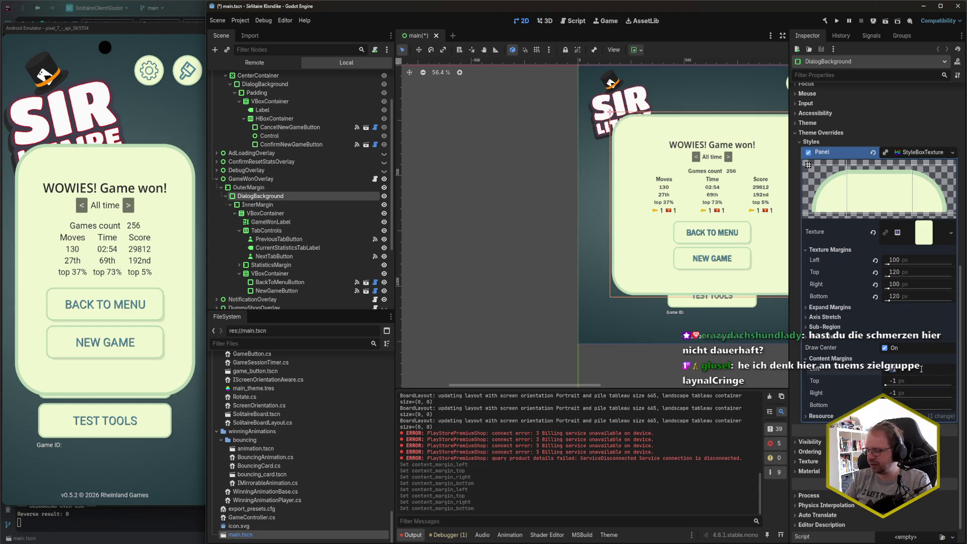
{"action": "key", "text": "Tab"}
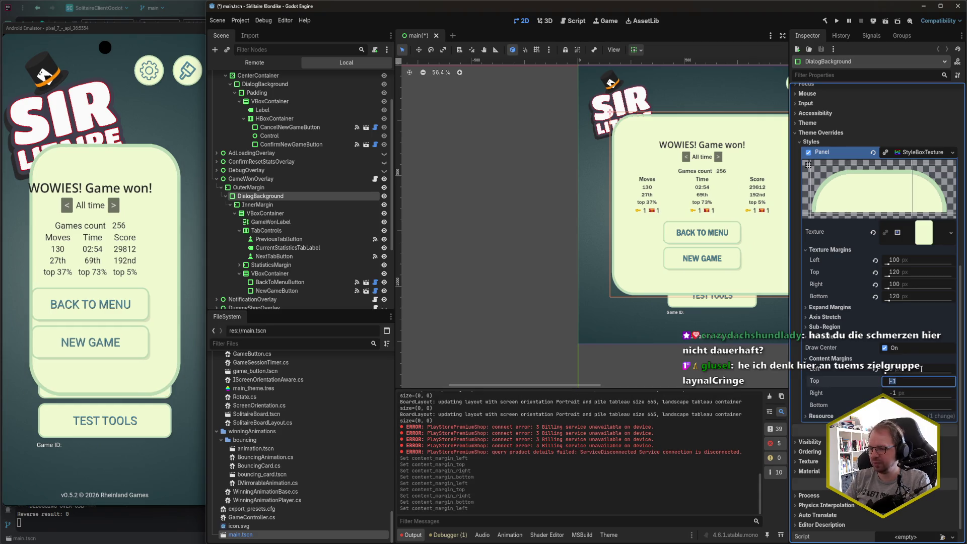
{"action": "key", "text": "Escape"}
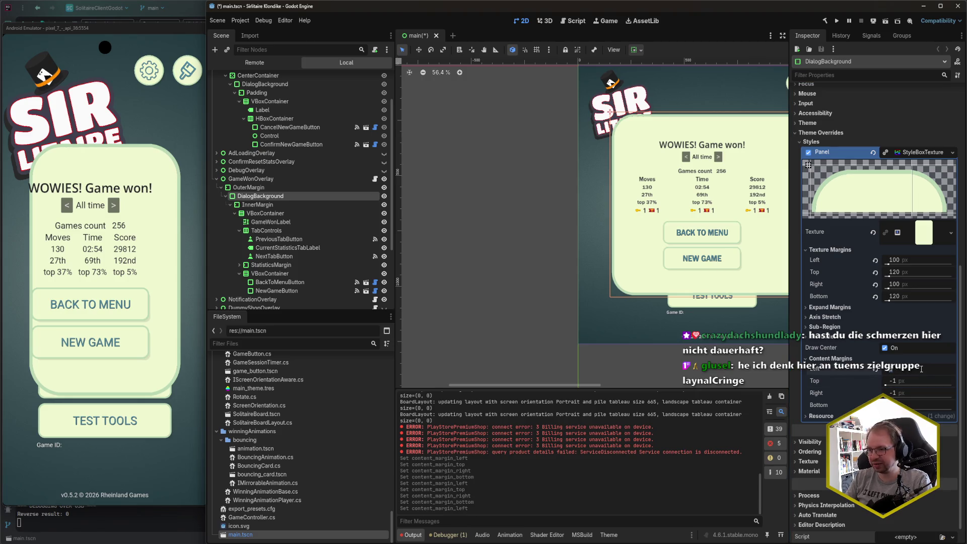
{"action": "key", "text": "Tab"}
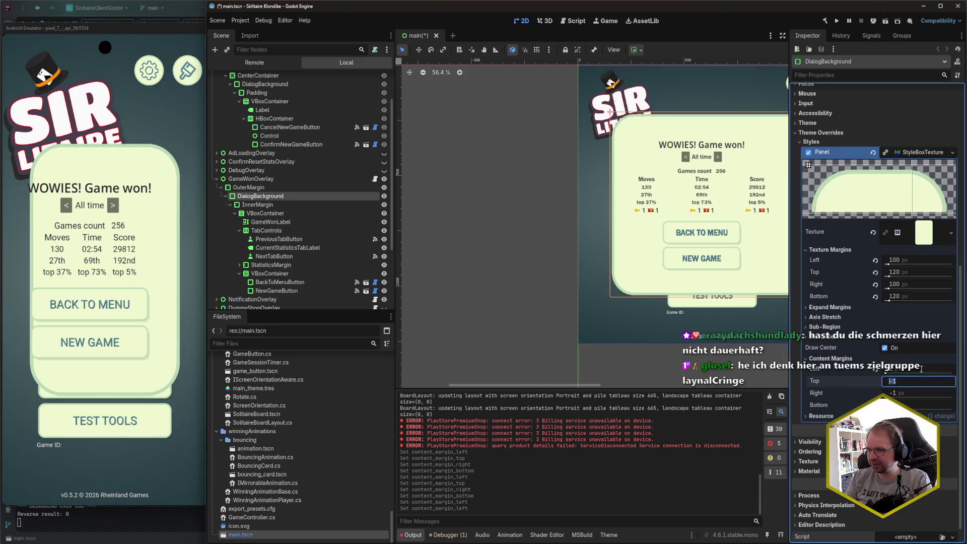
{"action": "key", "text": "Escape"}
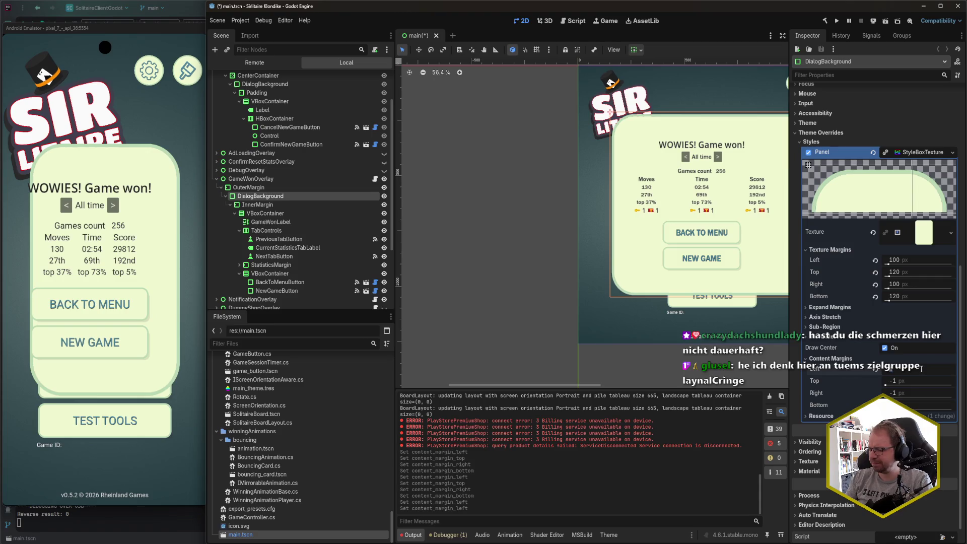
{"action": "key", "text": "Tab"}
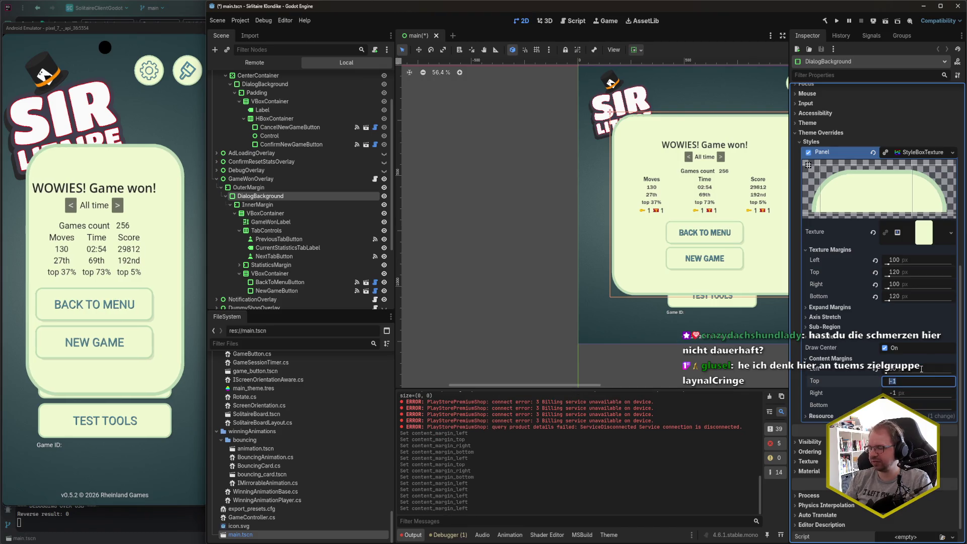
Try top content margin values of 10, 40 and 60 on the DialogBackground panel
{"action": "key", "text": "Tab"}
{"action": "type", "text": "30"}
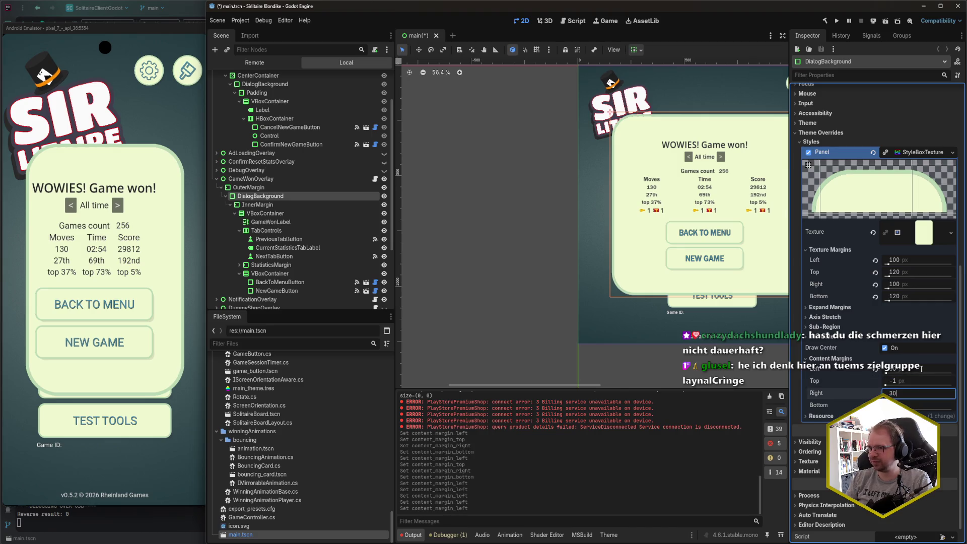
{"action": "key", "text": "Tab"}
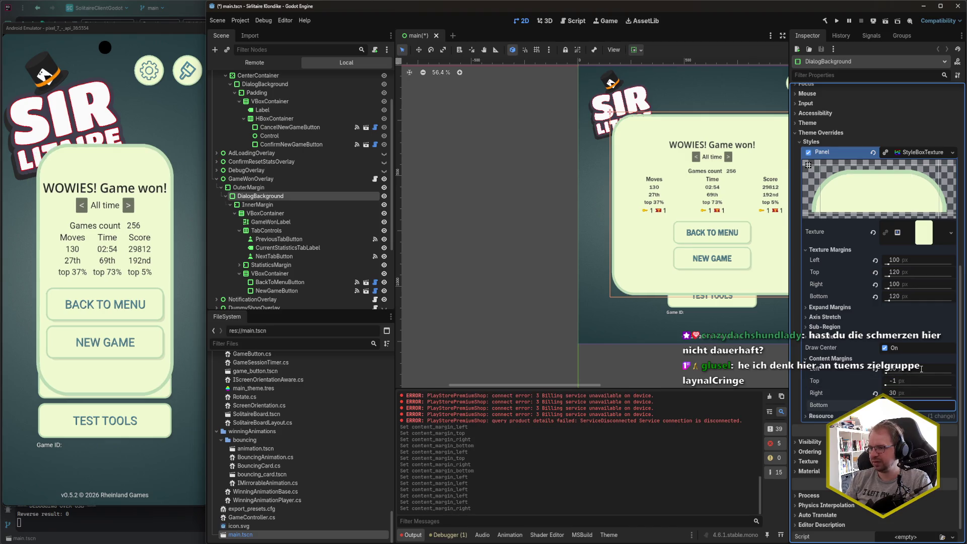
{"action": "key", "text": "shift+Tab"}
{"action": "key", "text": "shift+Tab"}
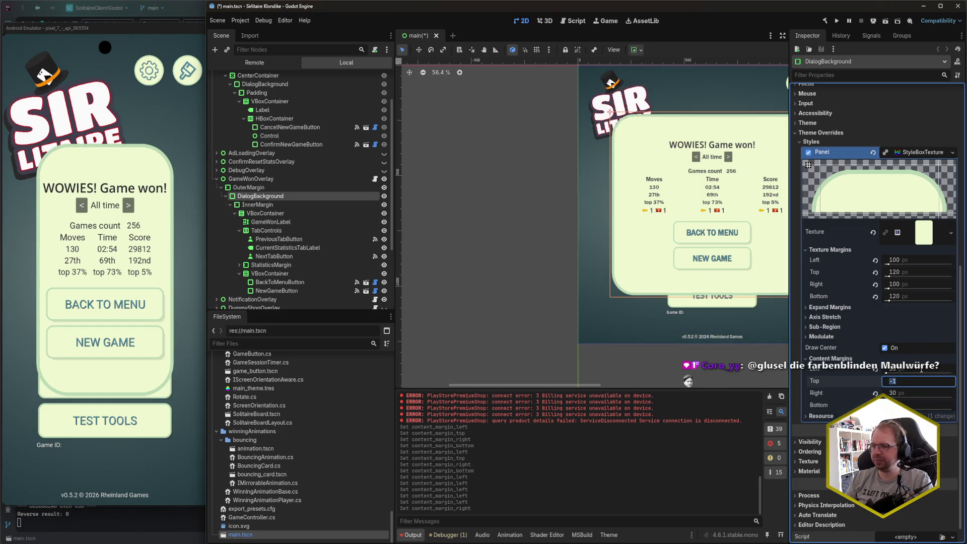
{"action": "type", "text": "10"}
{"action": "key", "text": "Return"}
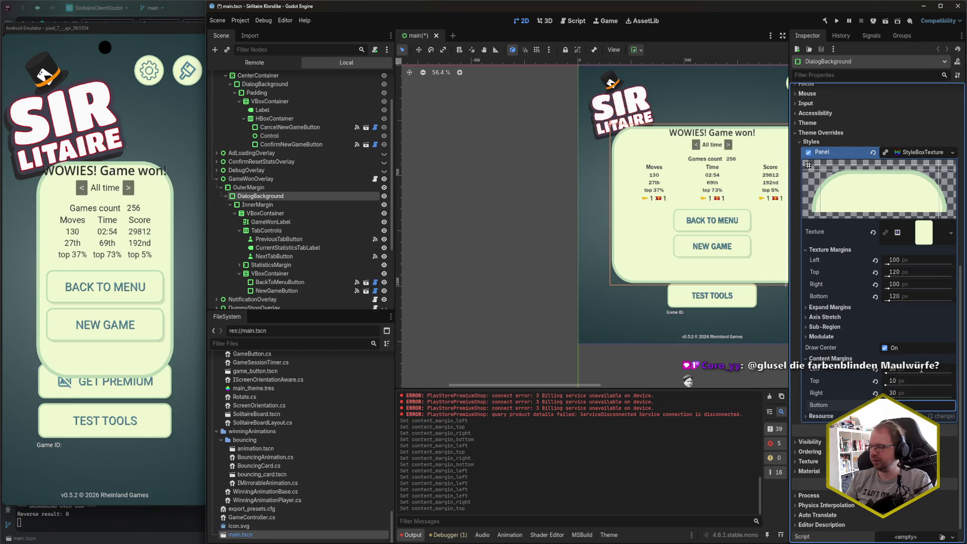
{"action": "type", "text": "40"}
{"action": "key", "text": "Tab"}
{"action": "key", "text": "shift+Tab"}
{"action": "type", "text": "60"}
{"action": "key", "text": "Tab"}
Raise the top content margin to 80, then settle on 100
{"action": "key", "text": "shift+Tab"}
{"action": "type", "text": "80"}
{"action": "key", "text": "Tab"}
{"action": "key", "text": "Tab"}
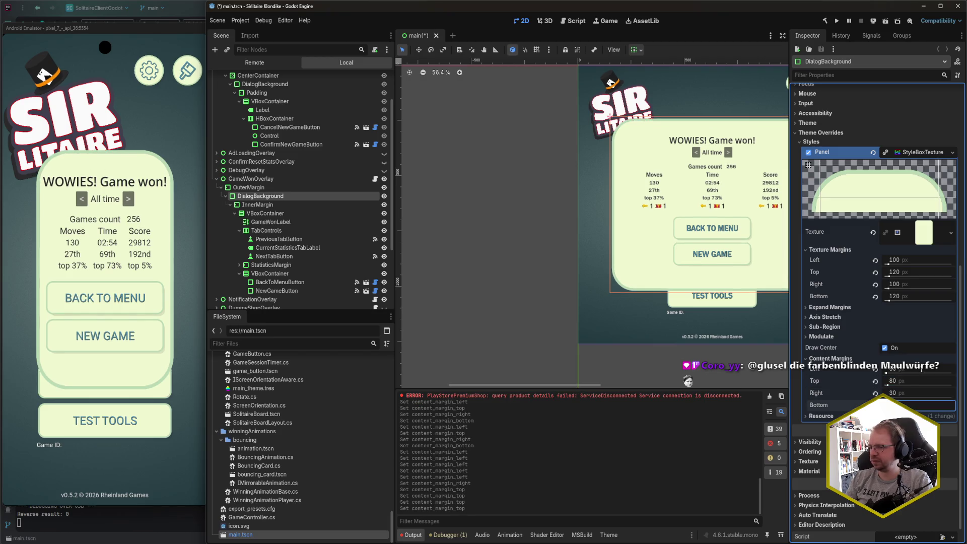
{"action": "key", "text": "Tab"}
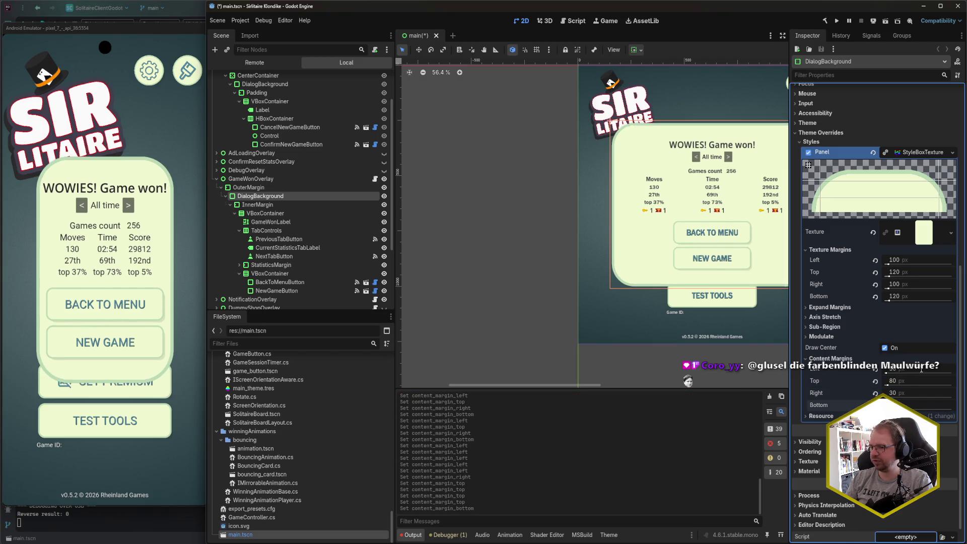
{"action": "key", "text": "shift+Tab"}
{"action": "key", "text": "shift+Tab"}
{"action": "key", "text": "shift+Tab"}
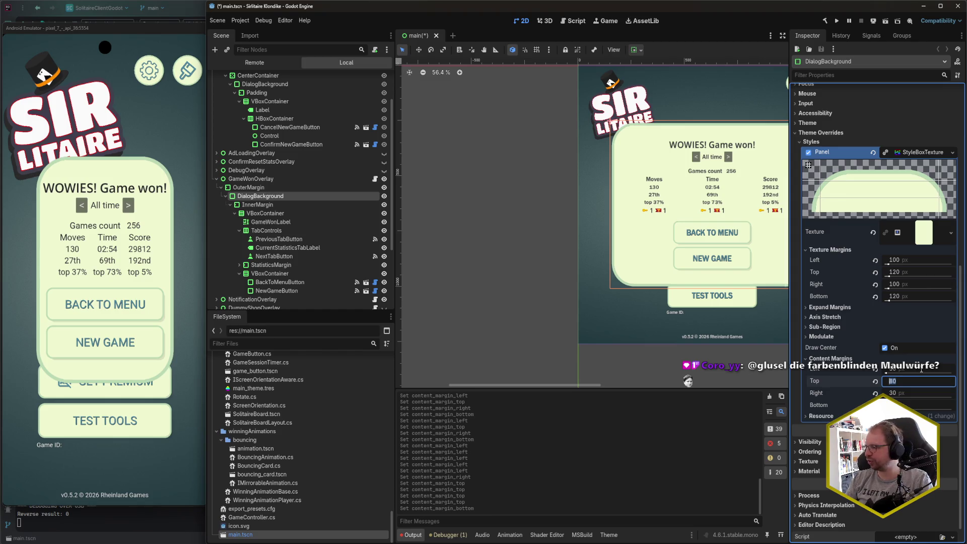
{"action": "type", "text": "100"}
{"action": "key", "text": "Return"}
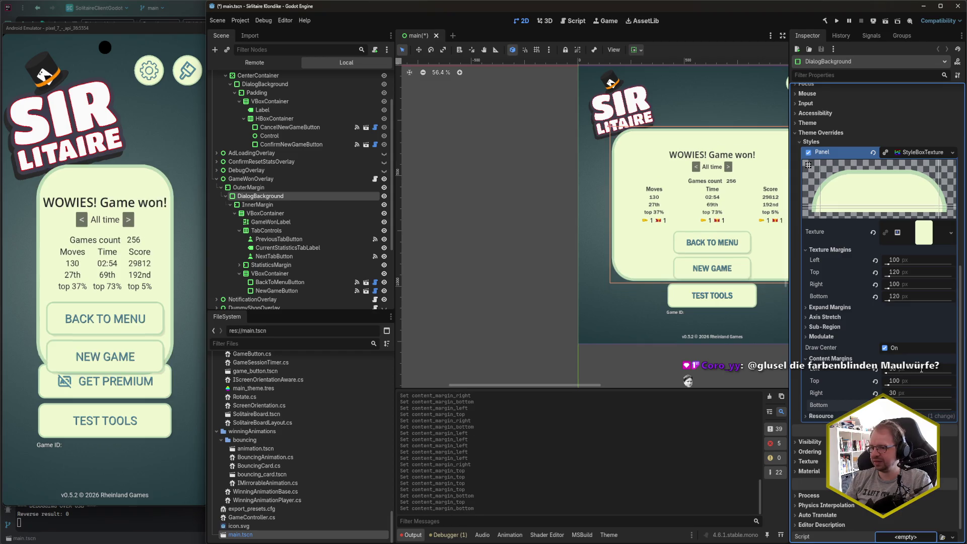
Commit the bottom margin and set the left and right content margins to 40
{"action": "key", "text": "shift+Tab"}
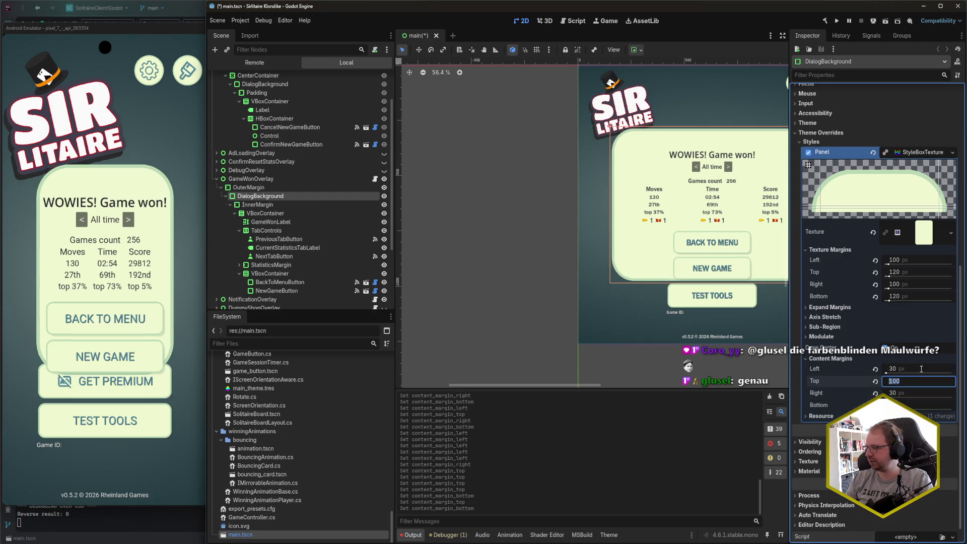
{"action": "key", "text": "shift+Tab"}
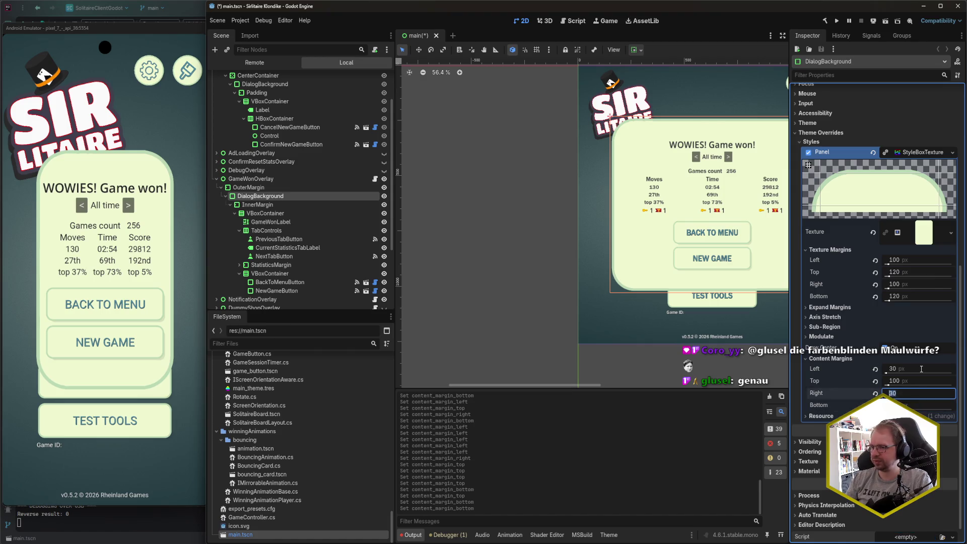
{"action": "key", "text": "shift+Tab"}
{"action": "key", "text": "shift+Tab"}
{"action": "key", "text": "Tab"}
{"action": "key", "text": "Tab"}
{"action": "type", "text": "40"}
{"action": "key", "text": "Tab"}
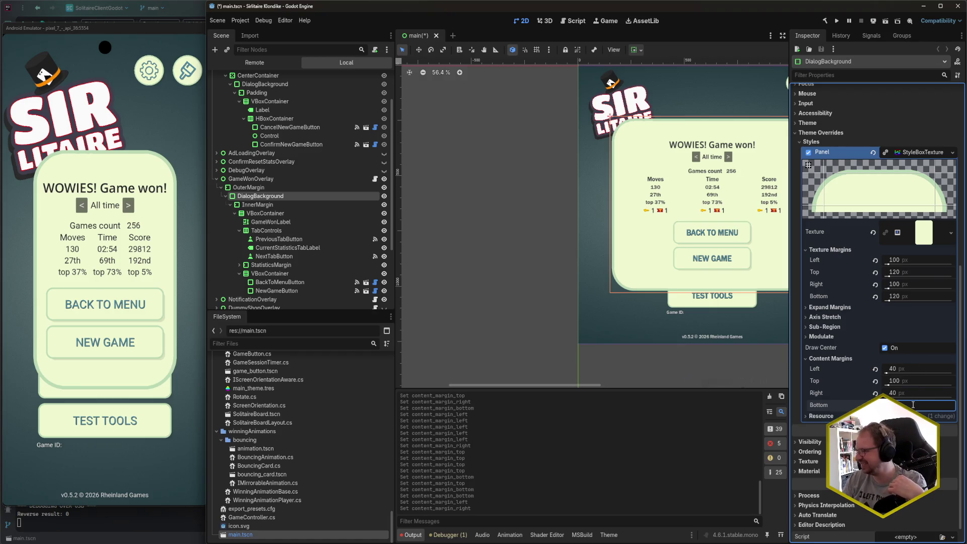
{"action": "key", "text": "Escape"}
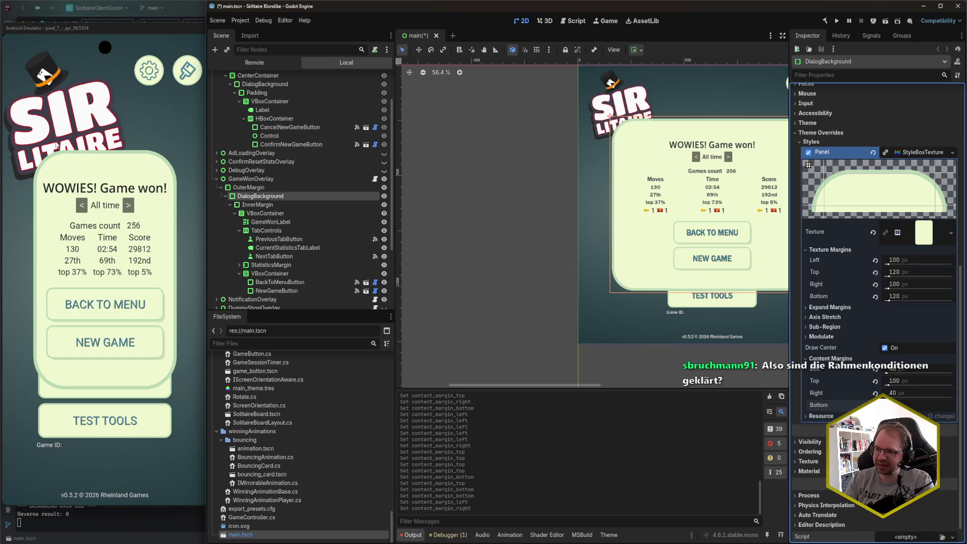
Check the game in the emulator, then save main.tscn and select PreviousTabButton
{"action": "left_click", "coordinate": [112, 177]}
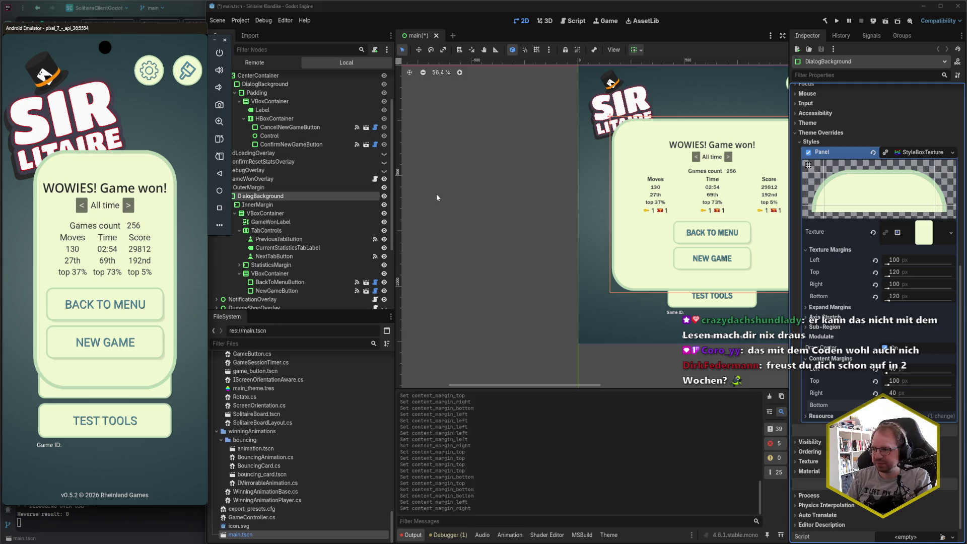
{"action": "left_click", "coordinate": [400, 14]}
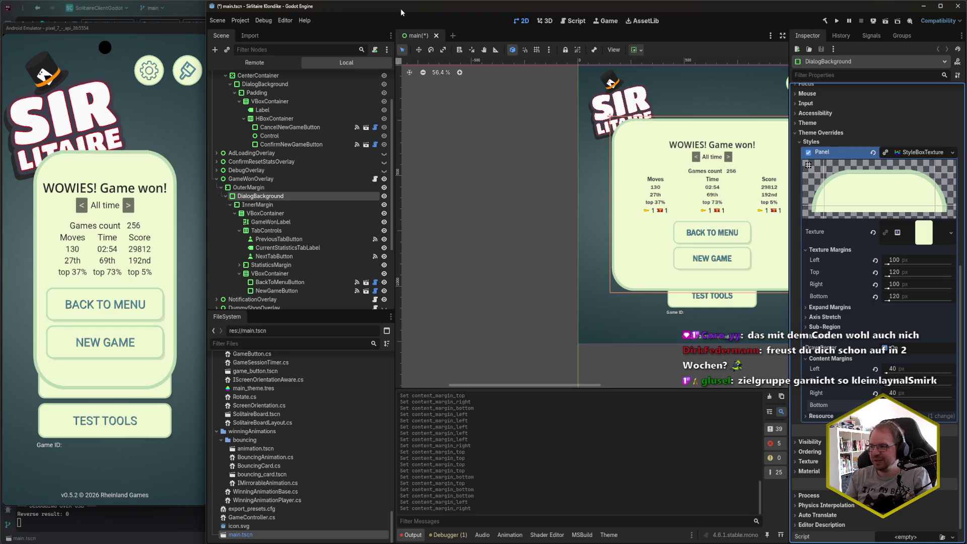
{"action": "key", "text": "ctrl+s"}
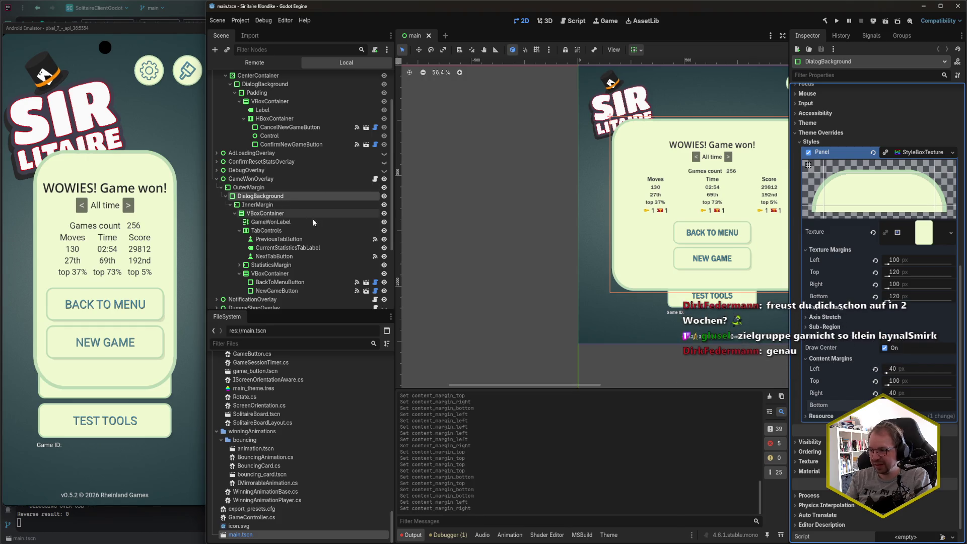
{"action": "left_click", "coordinate": [317, 239]}
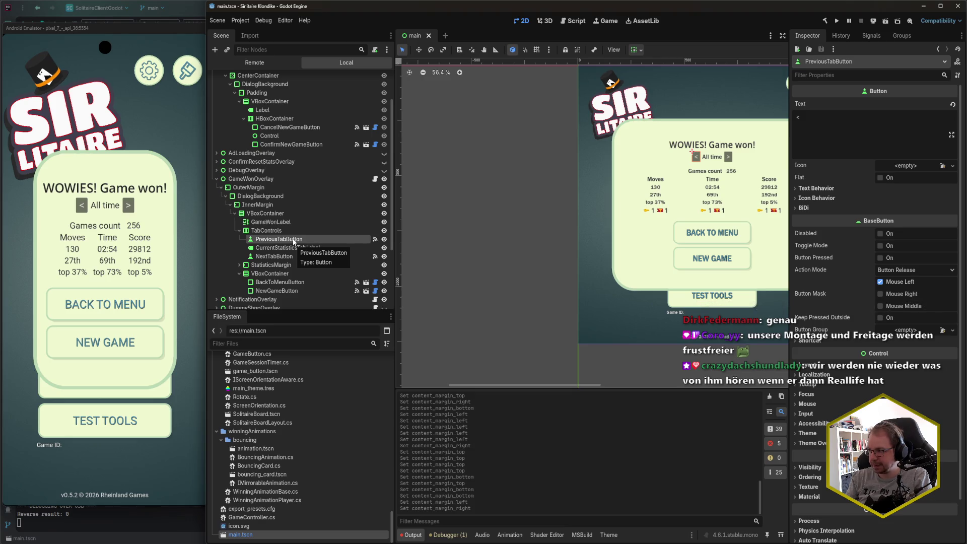
Instance res://ui/game_button.tscn as a GameButton inside the TabControls row
{"action": "mouse_move", "coordinate": [518, 231]}
{"action": "left_mouse_down"}
{"action": "mouse_move", "coordinate": [425, 238]}
{"action": "mouse_move", "coordinate": [406, 250]}
{"action": "left_mouse_up"}
{"action": "left_click", "coordinate": [266, 230]}
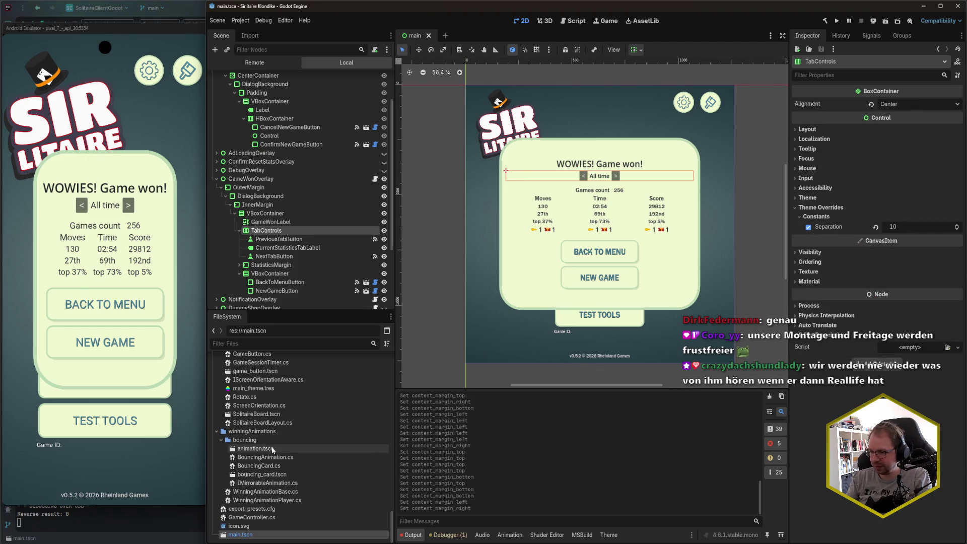
{"action": "left_click", "coordinate": [216, 432]}
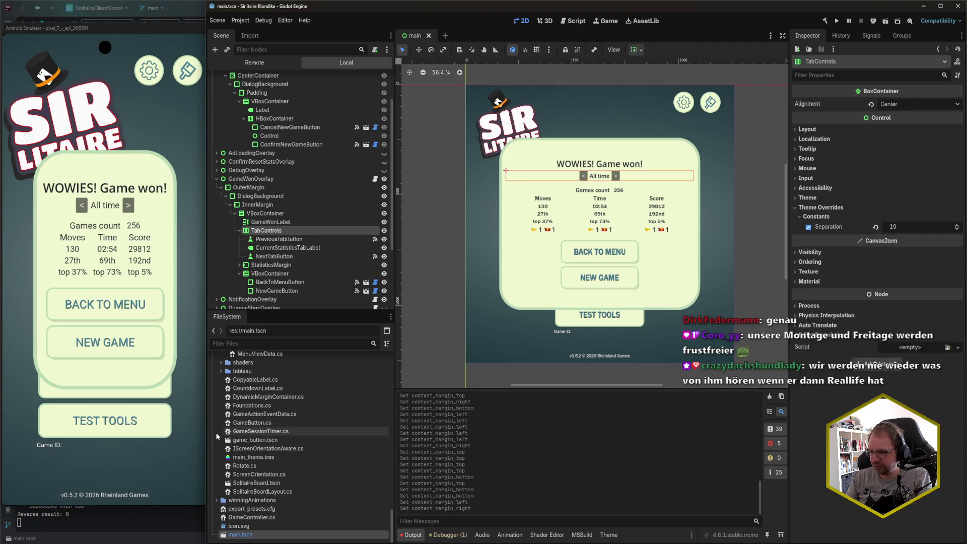
{"action": "left_click", "coordinate": [266, 441]}
{"action": "mouse_move", "coordinate": [266, 442]}
{"action": "left_mouse_down"}
{"action": "mouse_move", "coordinate": [287, 222]}
{"action": "mouse_move", "coordinate": [297, 224]}
{"action": "left_mouse_up"}
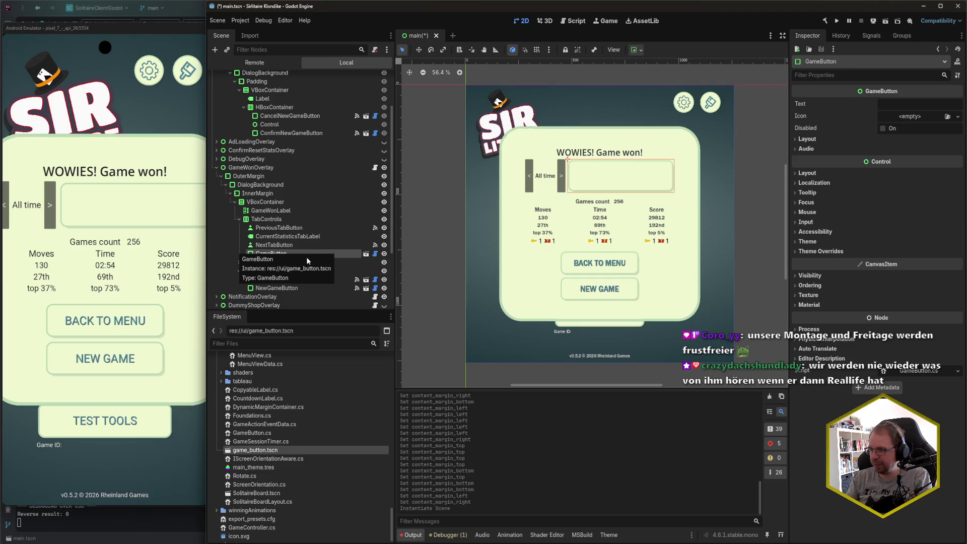
Give the GameButton the RoundButton type variation and save the scene
{"action": "left_click", "coordinate": [807, 241]}
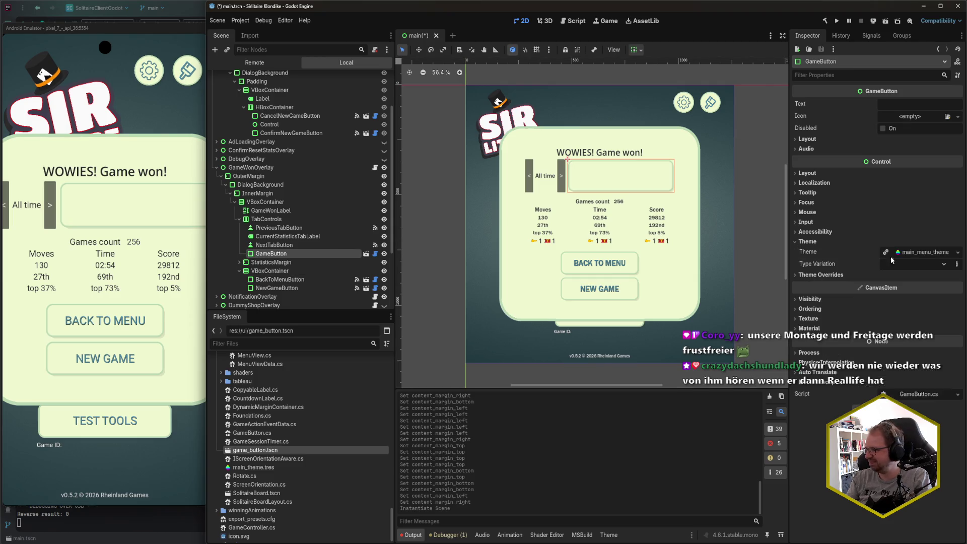
{"action": "left_click", "coordinate": [929, 266]}
{"action": "left_click", "coordinate": [943, 264]}
{"action": "left_click", "coordinate": [933, 268]}
{"action": "left_click", "coordinate": [957, 265]}
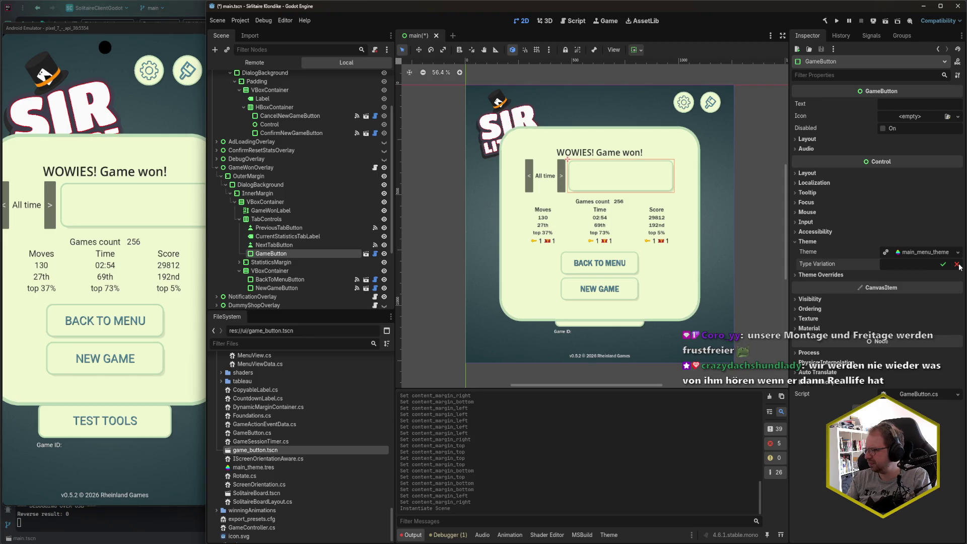
{"action": "type", "text": "RoundButton"}
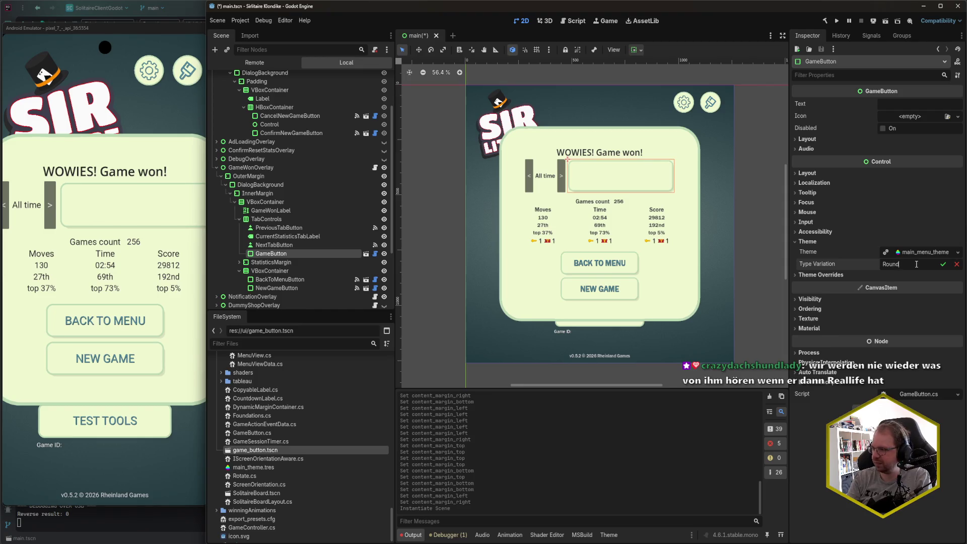
{"action": "key", "text": "Return"}
{"action": "key", "text": "ctrl+s"}
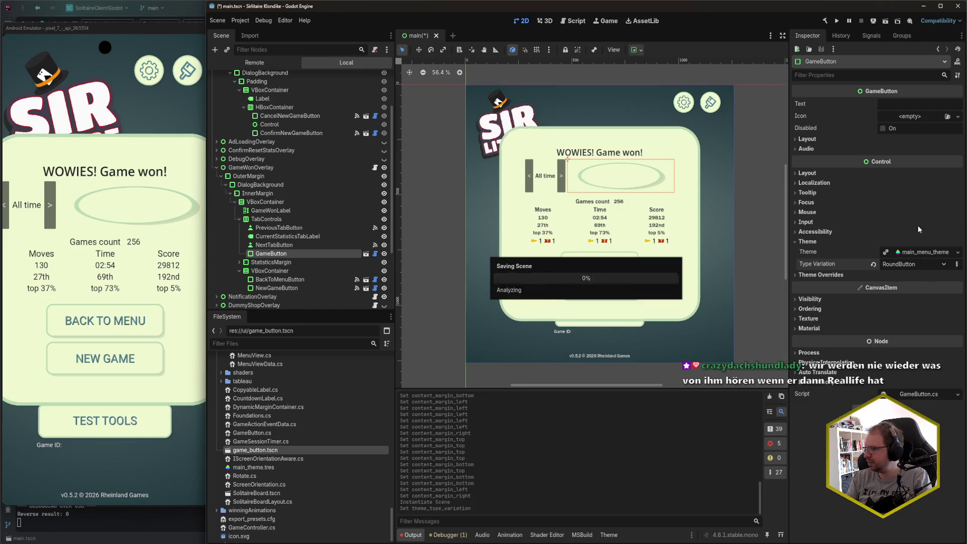
{"action": "left_click", "coordinate": [809, 173]}
Give the GameButton a 100 × 100 custom minimum size
{"action": "left_click", "coordinate": [910, 212]}
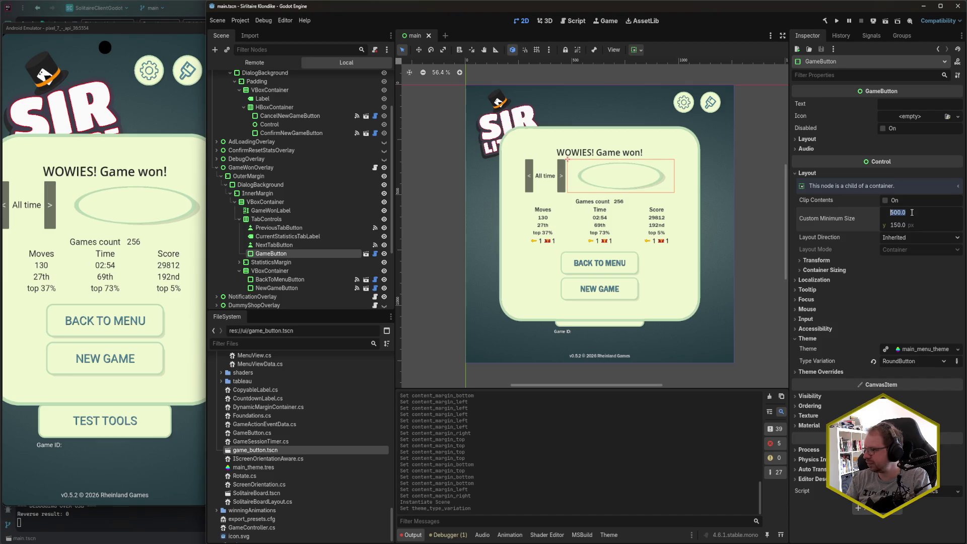
{"action": "type", "text": "100"}
{"action": "key", "text": "Tab"}
{"action": "type", "text": "100"}
{"action": "key", "text": "Return"}
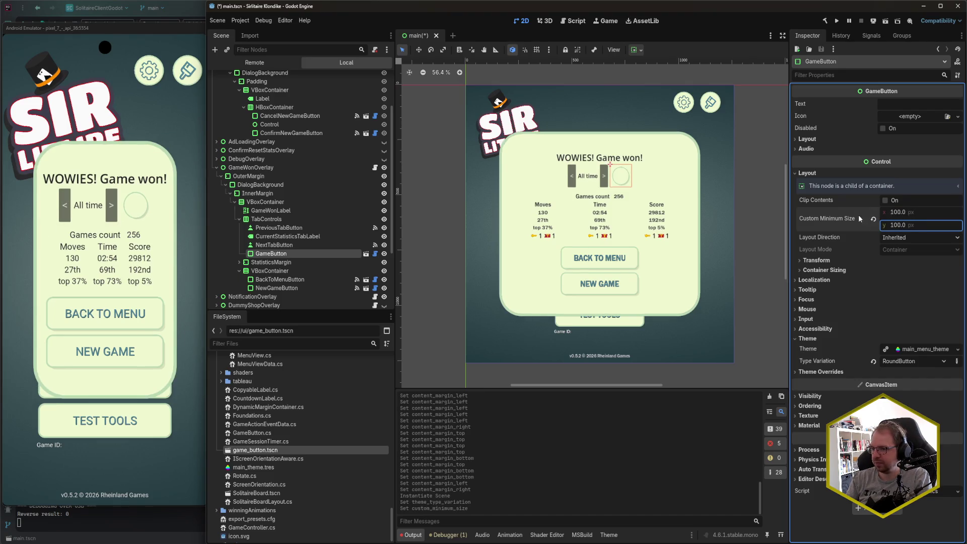
Reduce the custom minimum size to 75 × 75 and save the scene
{"action": "left_click", "coordinate": [920, 214]}
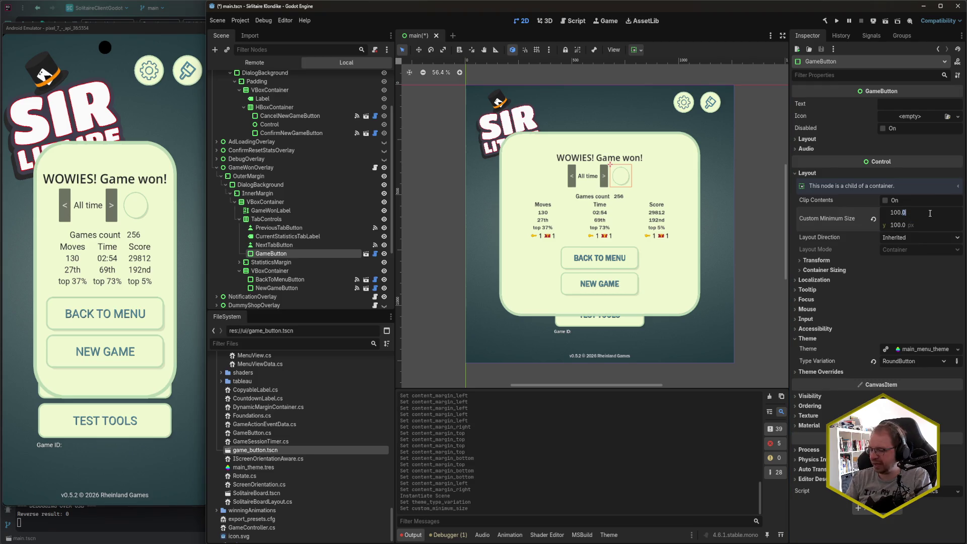
{"action": "key", "text": "ctrl+a"}
{"action": "type", "text": "75"}
{"action": "key", "text": "Tab"}
{"action": "type", "text": "75"}
{"action": "key", "text": "Tab"}
{"action": "key", "text": "Return"}
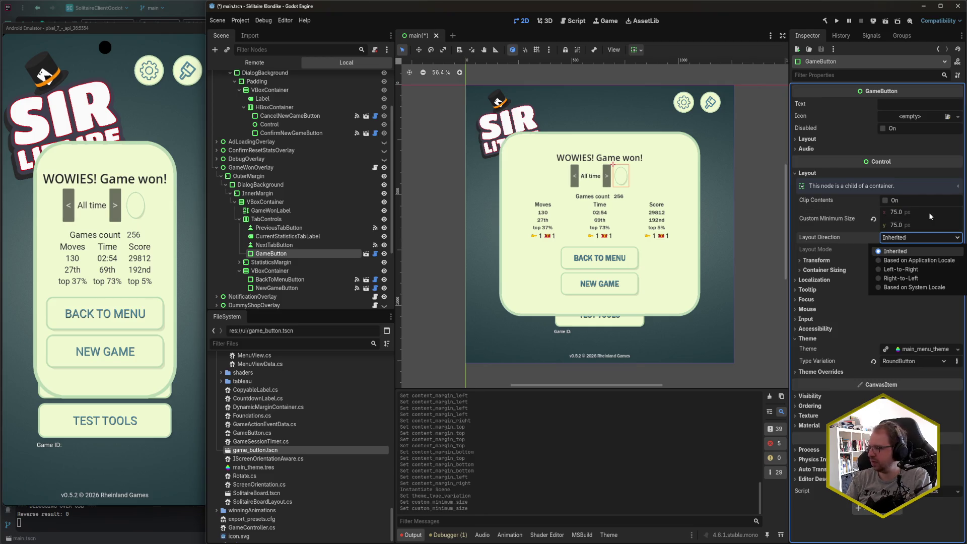
{"action": "key", "text": "Escape"}
{"action": "left_click", "coordinate": [923, 224]}
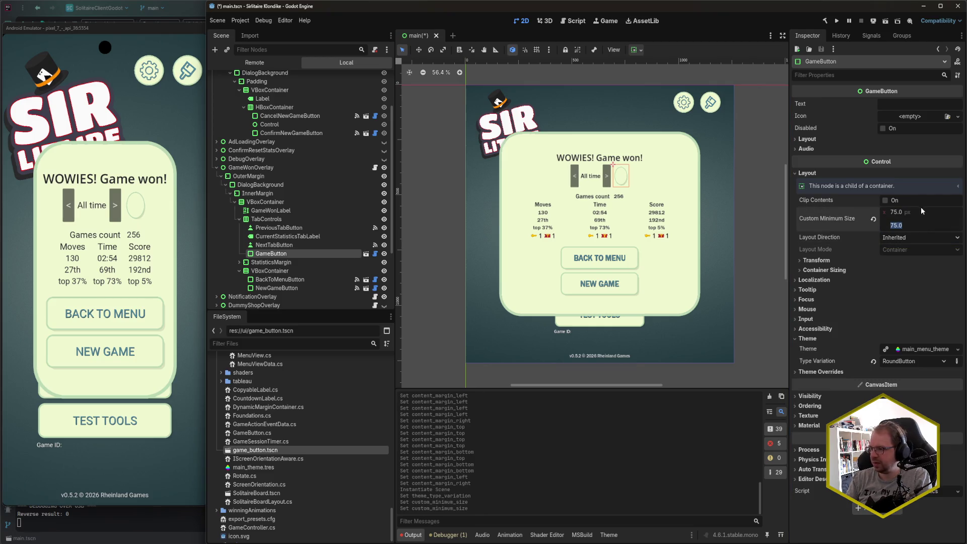
{"action": "key", "text": "ctrl+s"}
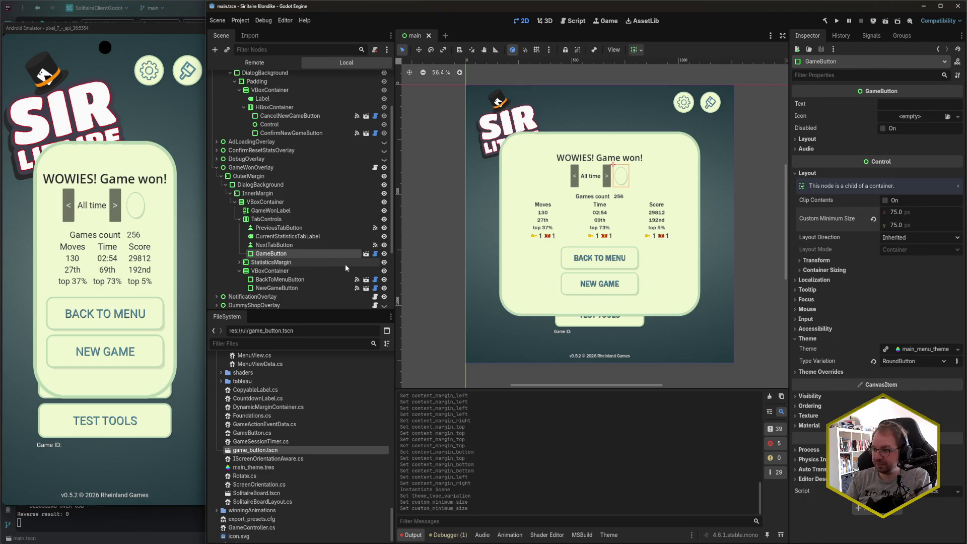
Move GameButton ahead of PreviousTabButton and view PreviousTabButton's signal connections
{"action": "left_click_drag", "start_coordinate": [290, 255], "coordinate": [296, 231]}
{"action": "left_click", "coordinate": [301, 235]}
{"action": "left_click", "coordinate": [876, 36]}
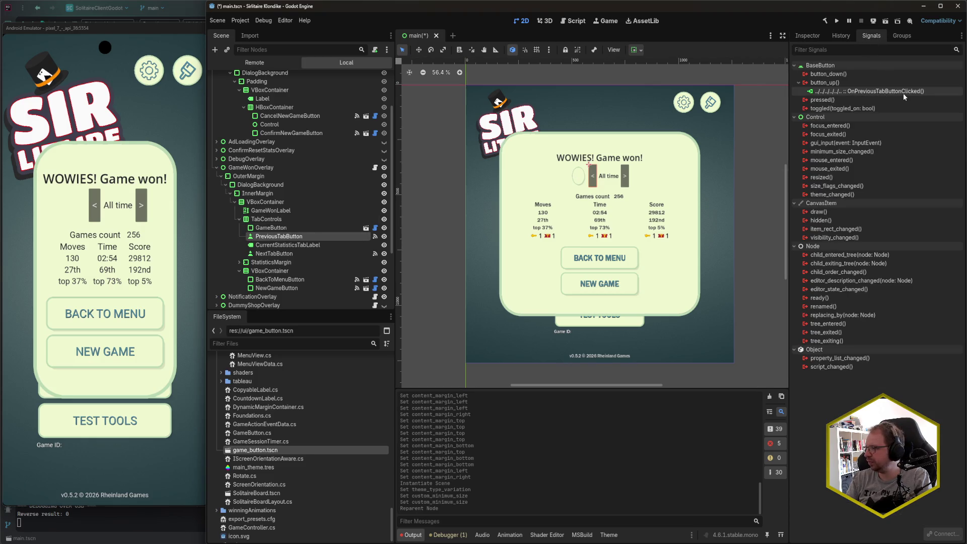
Connect the GameButton's ButtonUp signal to the OnPreviousTabButtonClicked method
{"action": "left_click", "coordinate": [801, 38]}
{"action": "left_click", "coordinate": [271, 227]}
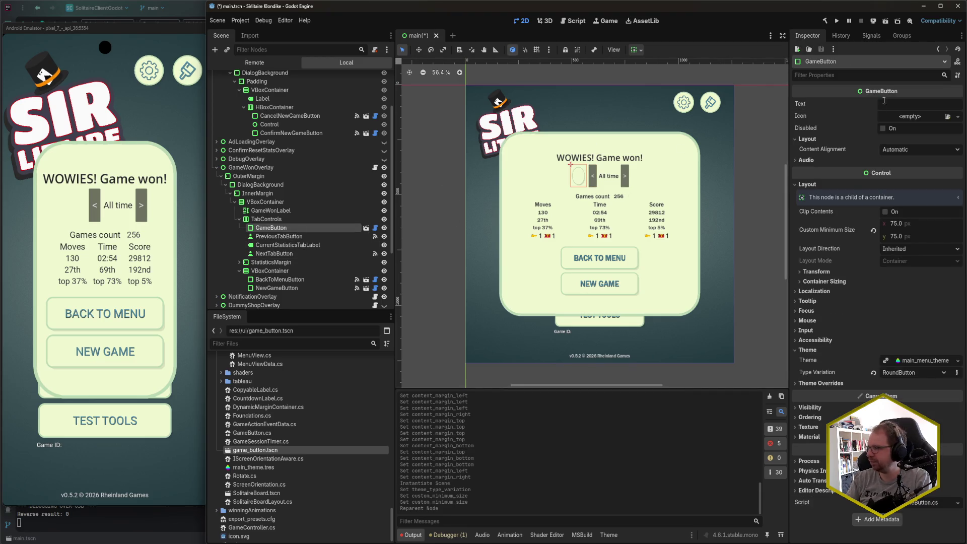
{"action": "left_click", "coordinate": [871, 35]}
{"action": "double_click", "coordinate": [824, 83]}
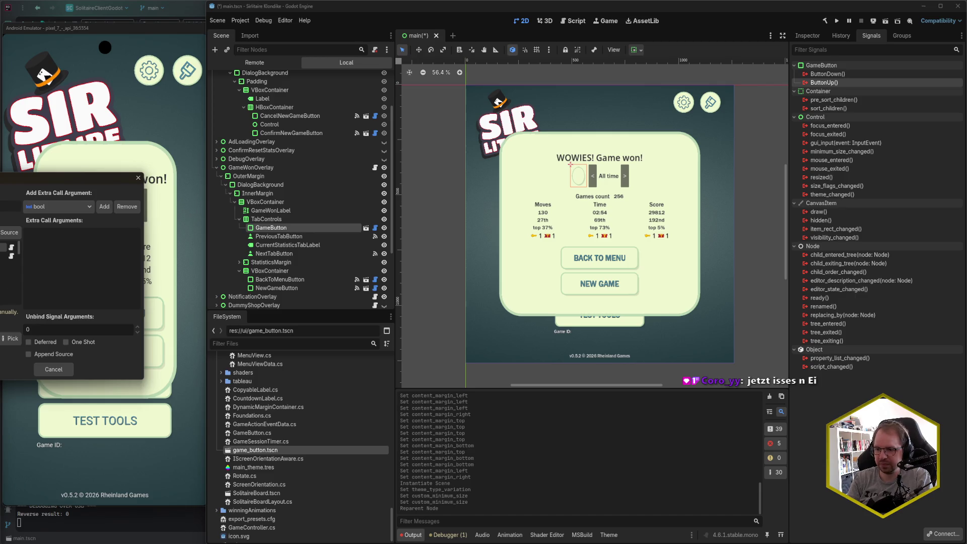
{"action": "left_click", "coordinate": [11, 338]}
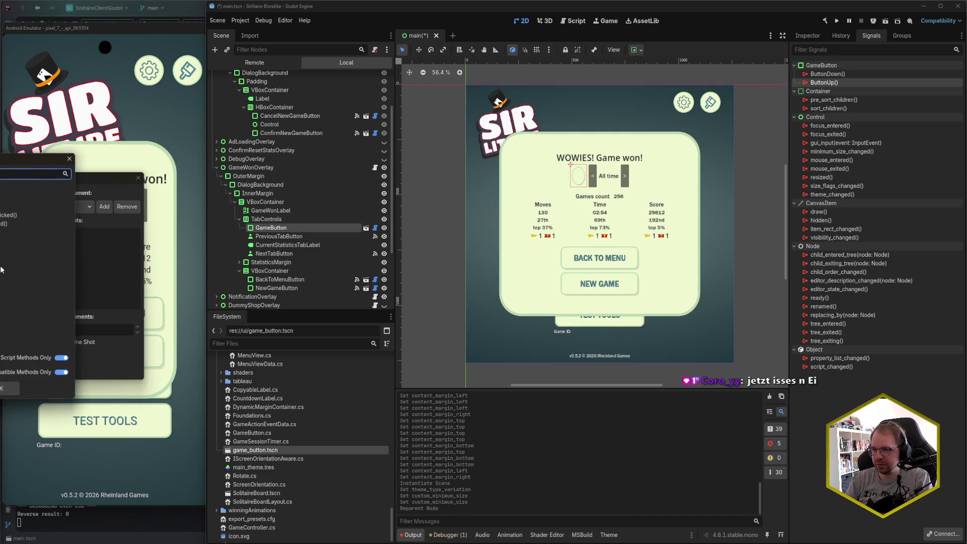
{"action": "key", "text": "Return"}
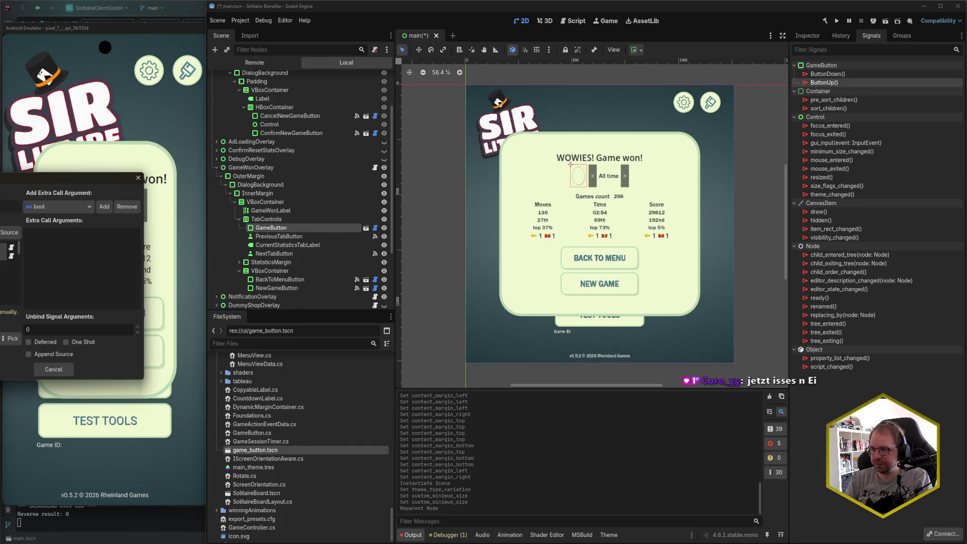
{"action": "key", "text": "Return"}
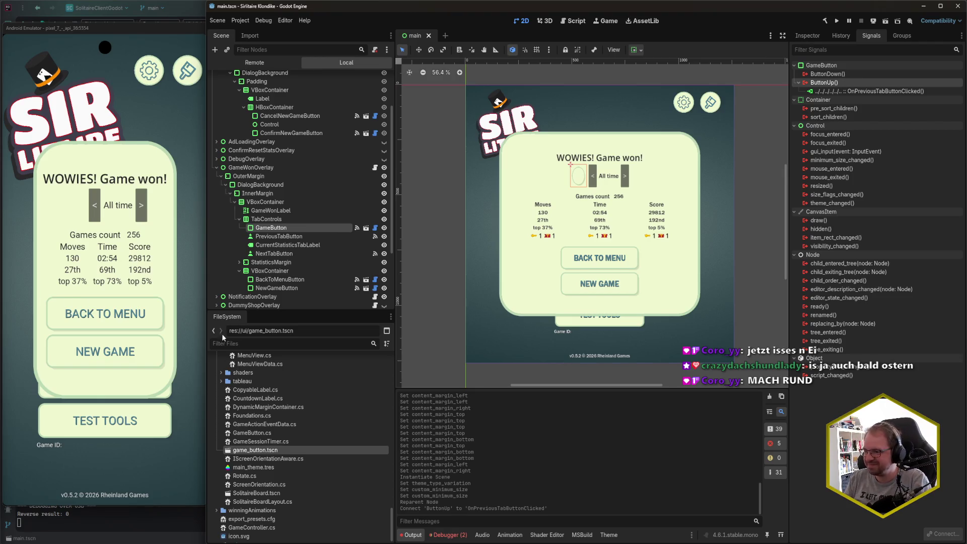
{"action": "left_click", "coordinate": [341, 237]}
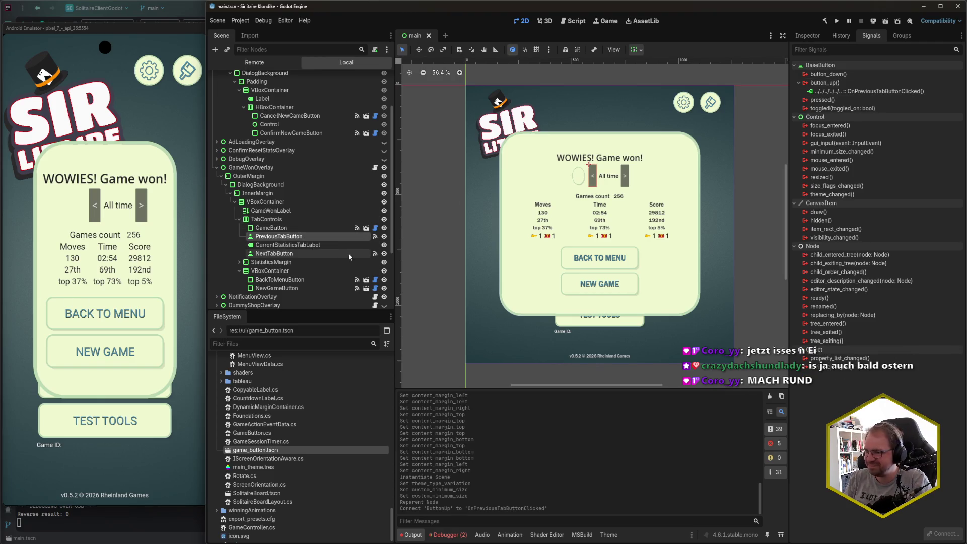
Delete PreviousTabButton and place a duplicate GameButton below NextTabButton
{"action": "key", "text": "Delete"}
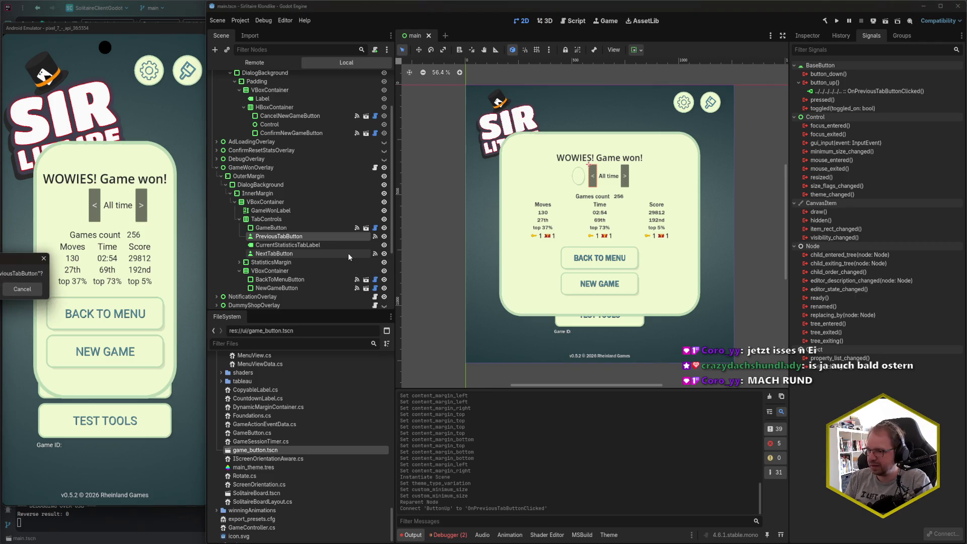
{"action": "key", "text": "Return"}
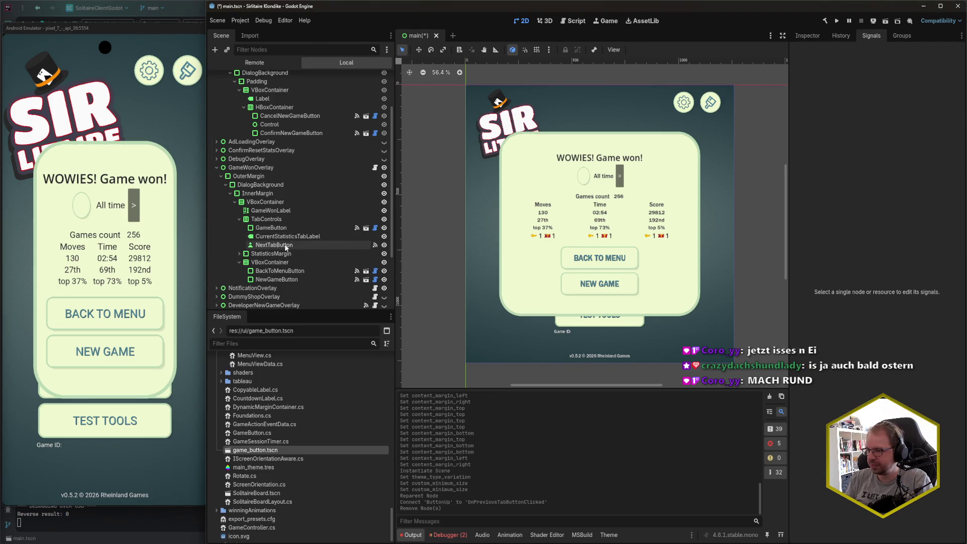
{"action": "left_click", "coordinate": [282, 231]}
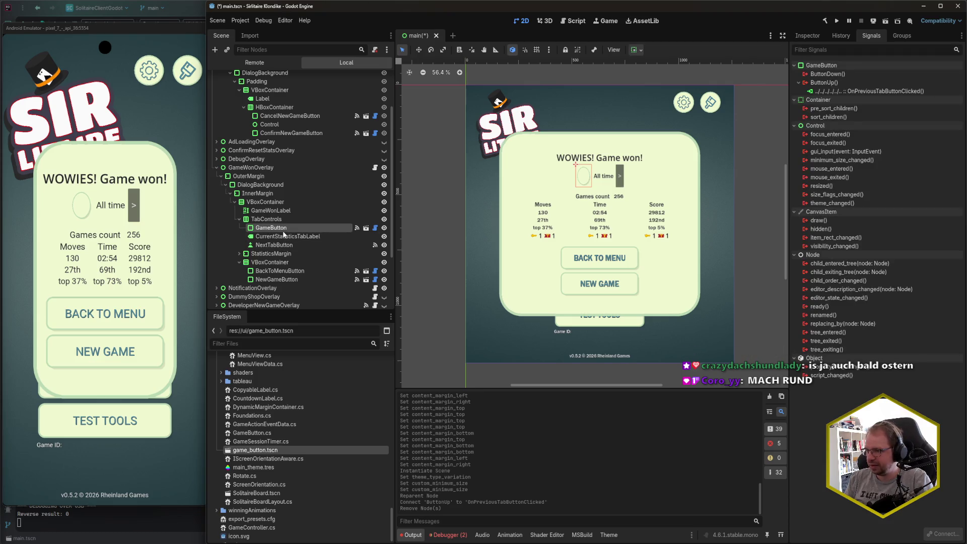
{"action": "key", "text": "ctrl+d"}
{"action": "left_click_drag", "start_coordinate": [283, 236], "coordinate": [286, 257]}
Rewire the copy's ButtonUp signal from the previous-tab handler to OnNextTabButtonClicked and save
{"action": "left_click", "coordinate": [847, 93]}
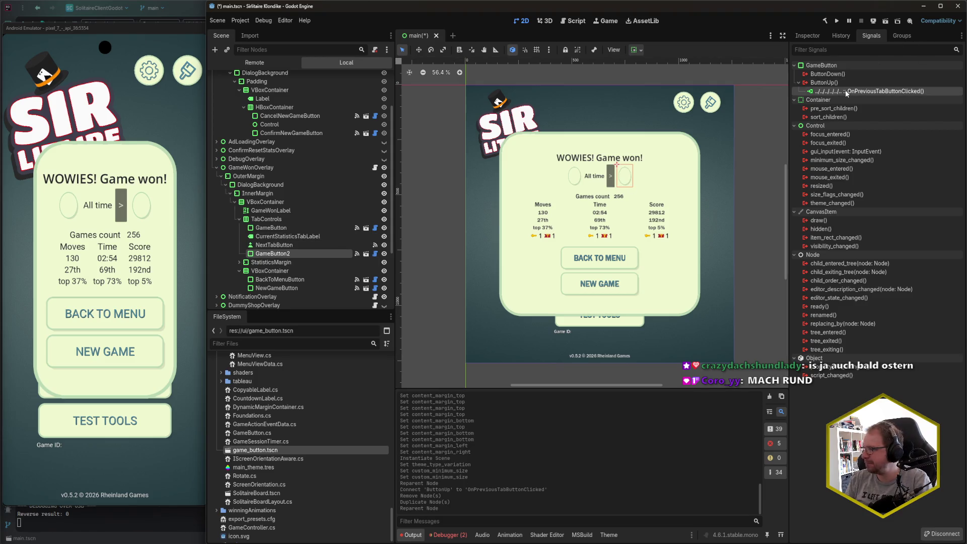
{"action": "key", "text": "Delete"}
{"action": "double_click", "coordinate": [824, 82]}
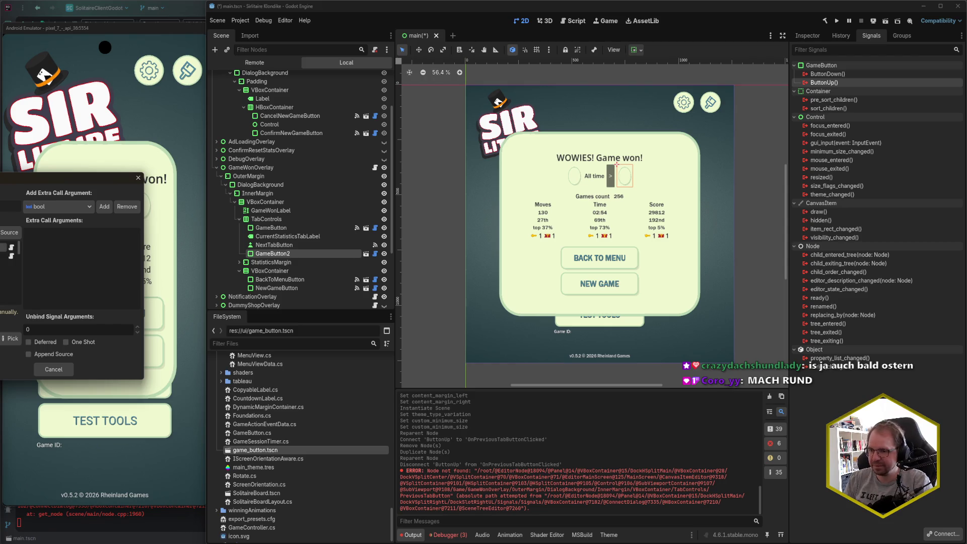
{"action": "left_click", "coordinate": [11, 338]}
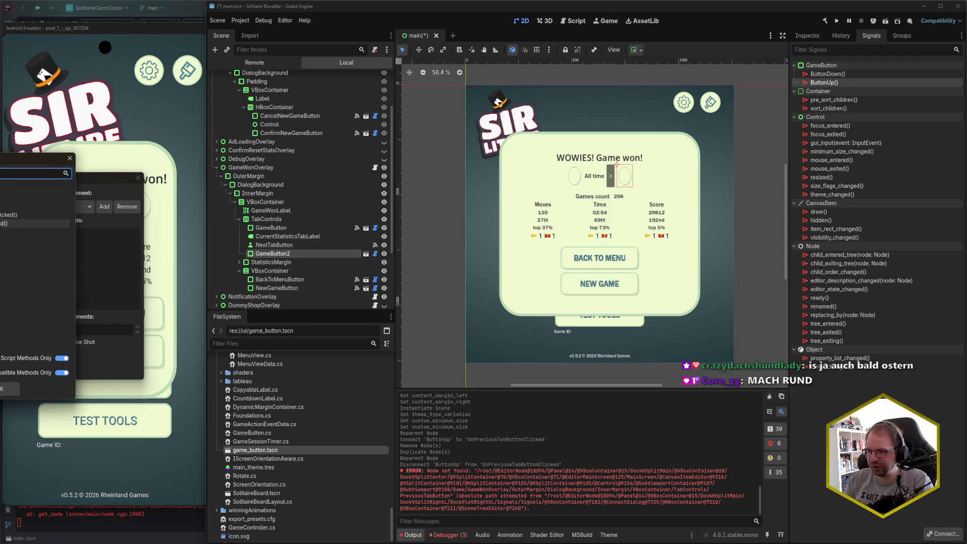
{"action": "key", "text": "Return"}
{"action": "key", "text": "Return"}
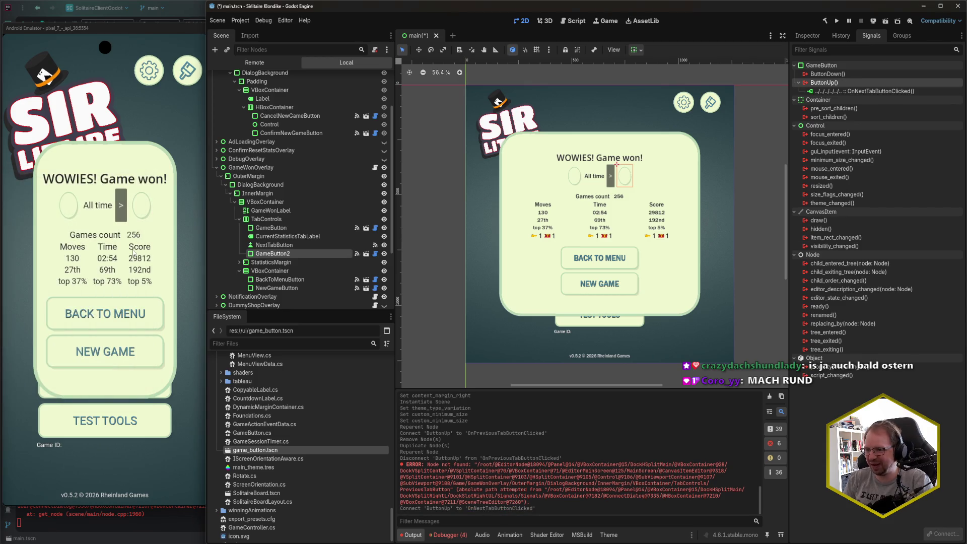
{"action": "key", "text": "ctrl+s"}
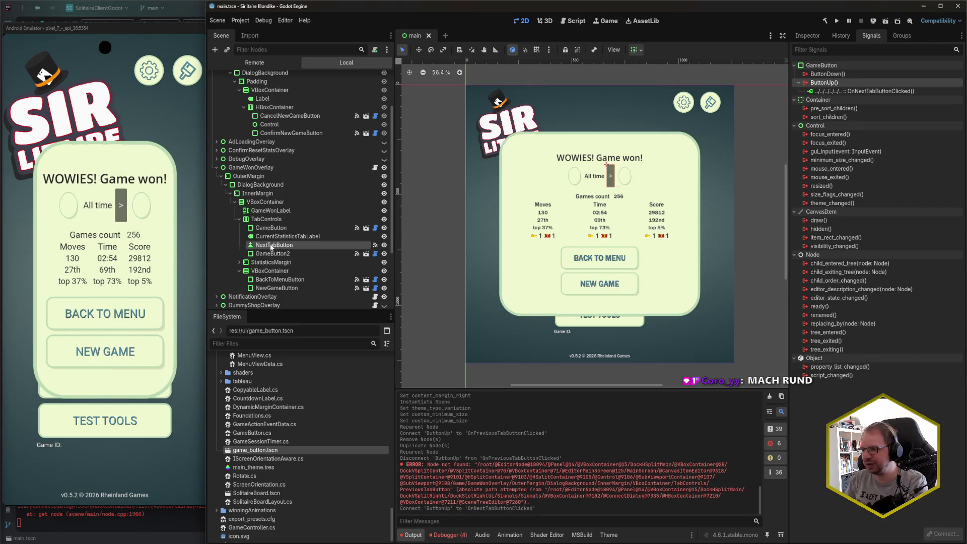
Delete the old NextTabButton node and save the scene
{"action": "left_click", "coordinate": [271, 246]}
{"action": "key", "text": "Delete"}
{"action": "key", "text": "Return"}
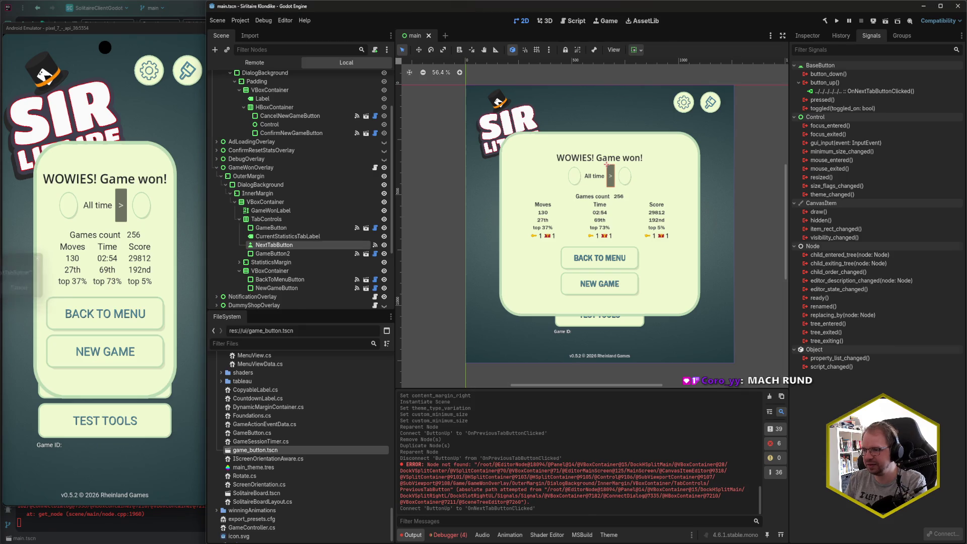
{"action": "key", "text": "ctrl+s"}
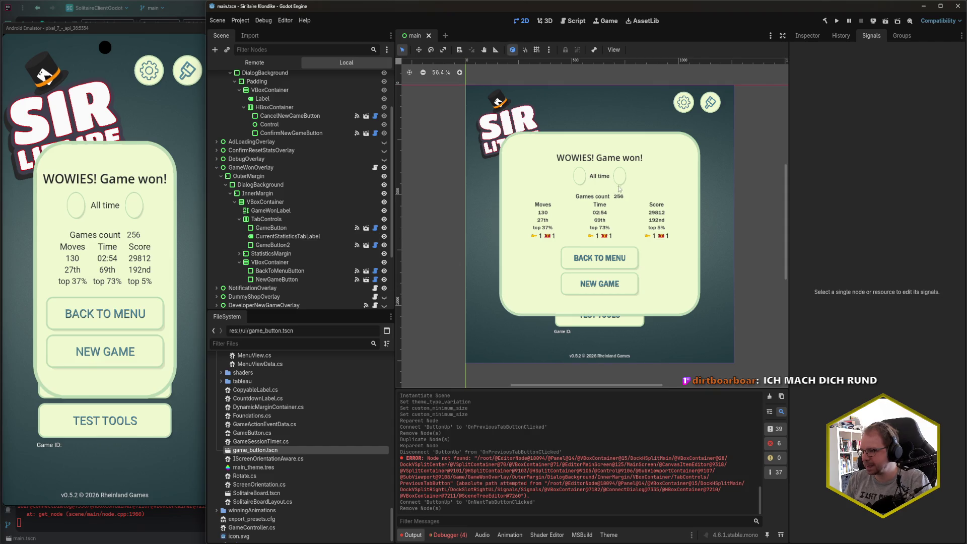
{"action": "scroll", "coordinate": [555, 184], "scroll_direction": "up", "scroll_amount": 5}
{"action": "scroll", "coordinate": [555, 186], "scroll_direction": "up", "scroll_amount": 4}
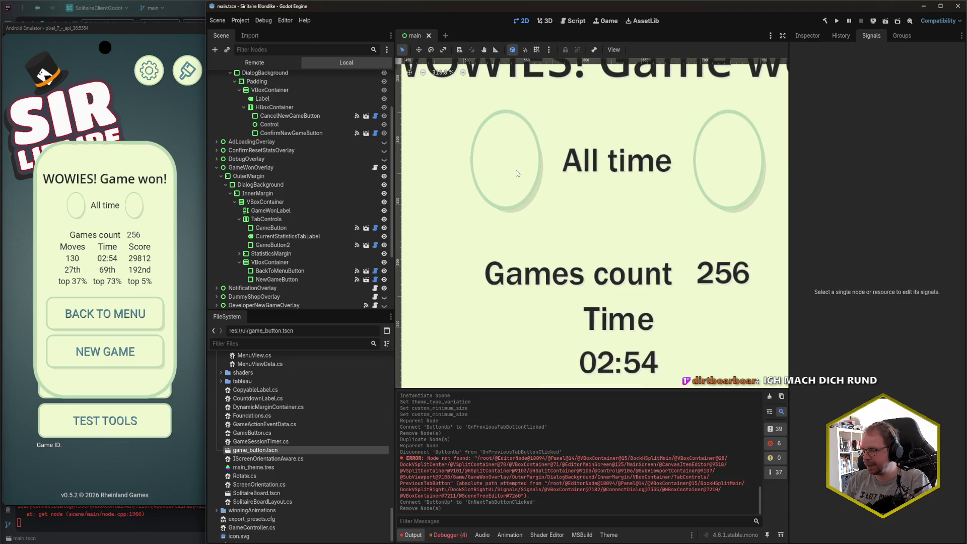
Zoom onto the dialog and show the TabControls container's properties in the Inspector
{"action": "scroll", "coordinate": [517, 174], "scroll_direction": "down", "scroll_amount": 5}
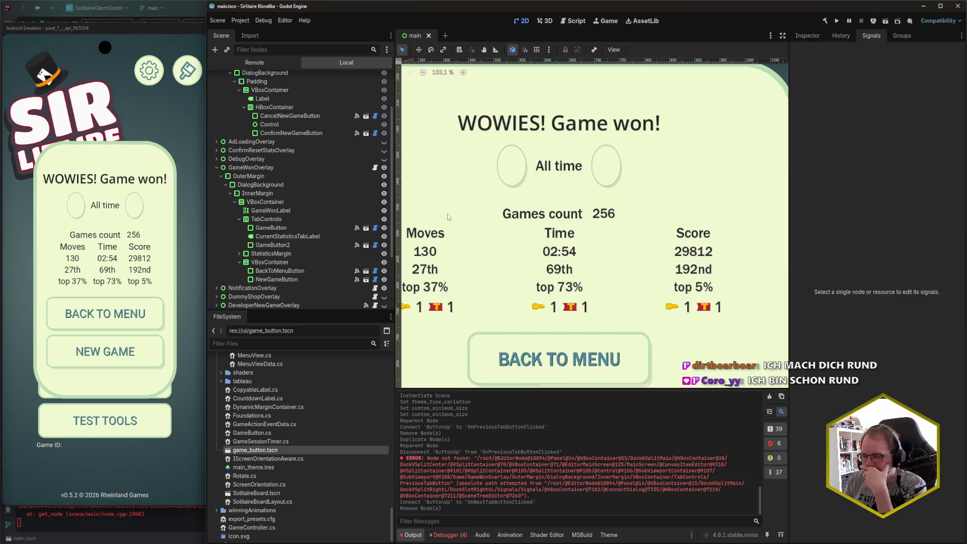
{"action": "scroll", "coordinate": [534, 189], "scroll_direction": "down", "scroll_amount": 1}
{"action": "scroll", "coordinate": [534, 194], "scroll_direction": "down", "scroll_amount": 1}
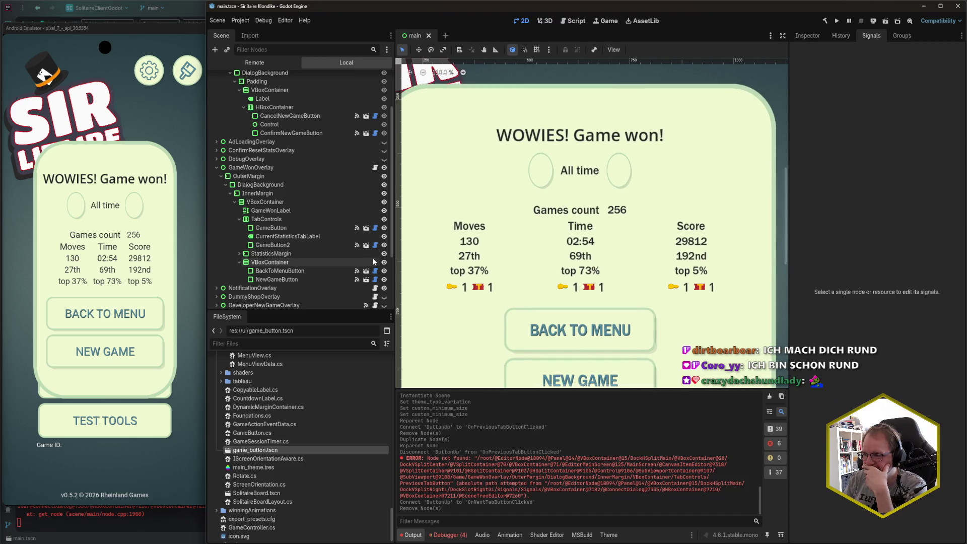
{"action": "scroll", "coordinate": [474, 212], "scroll_direction": "up", "scroll_amount": 1}
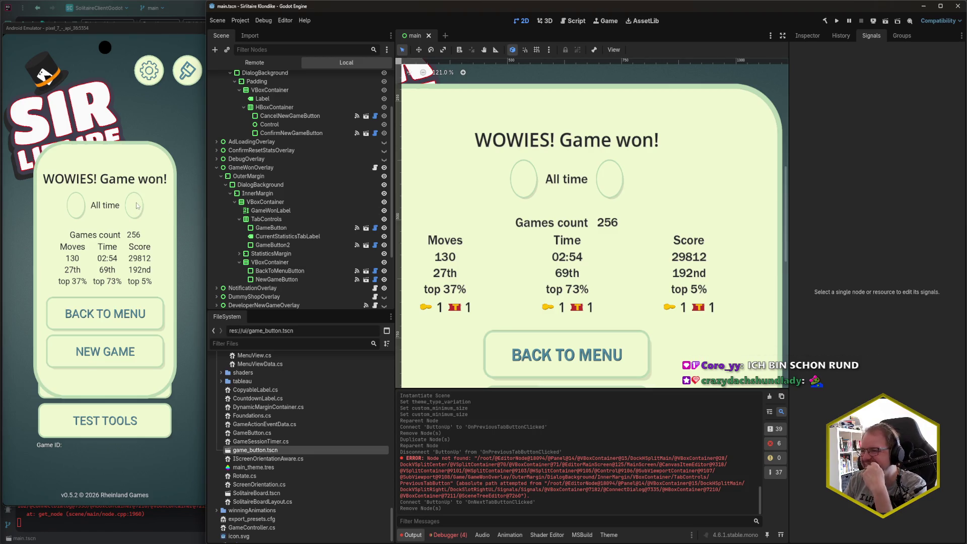
{"action": "left_click", "coordinate": [281, 221]}
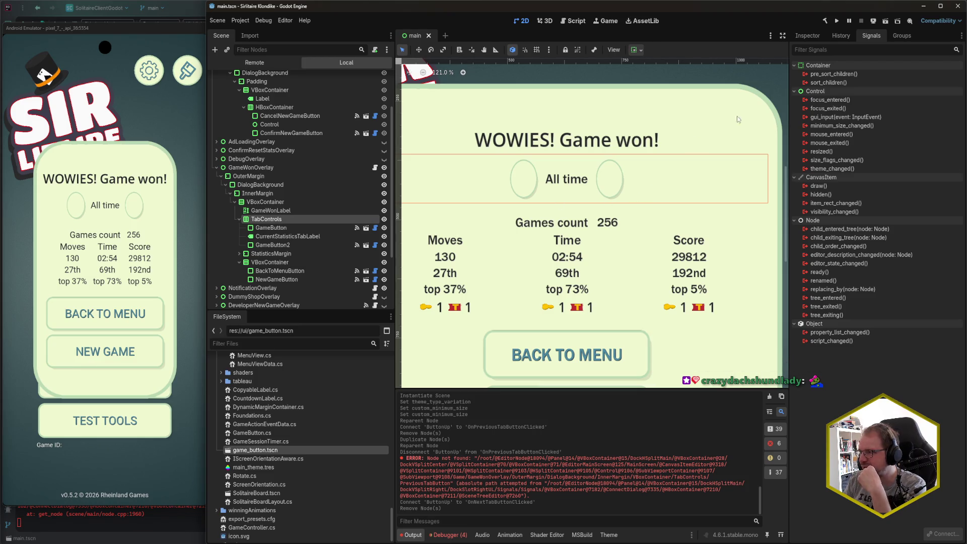
{"action": "left_click", "coordinate": [807, 35]}
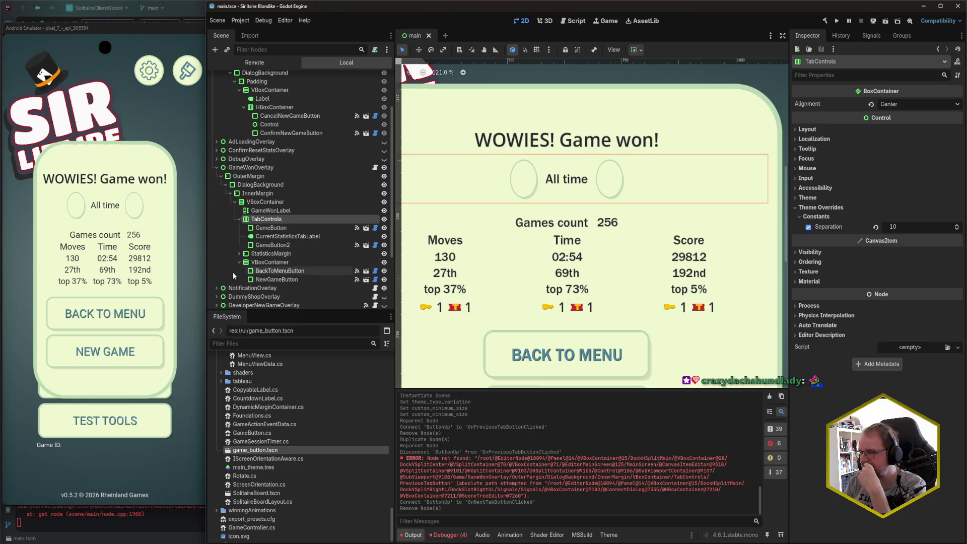
{"action": "left_click", "coordinate": [305, 226]}
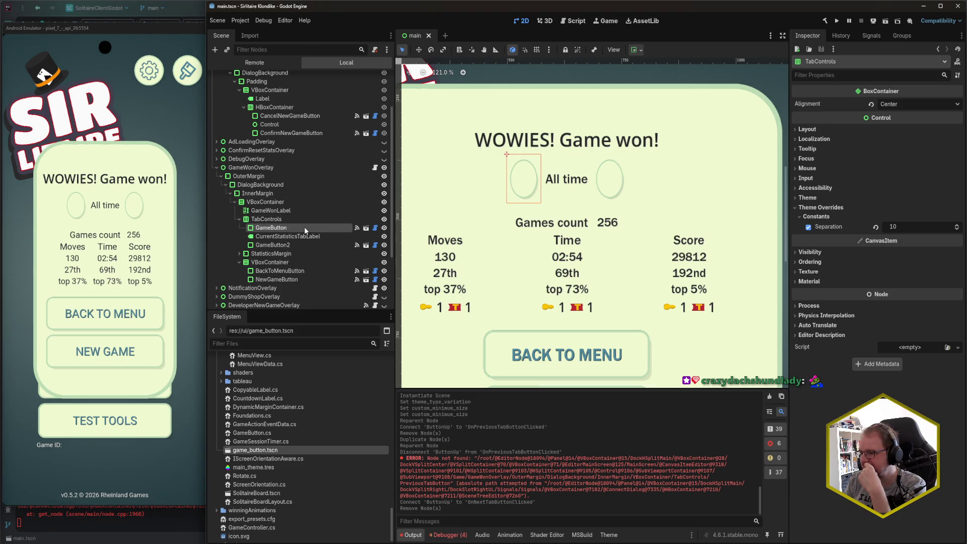
Rename GameButton to PreviousTabButton and GameButton2 to NextTabButton
{"action": "double_click", "coordinate": [304, 227]}
{"action": "type", "text": "P"}
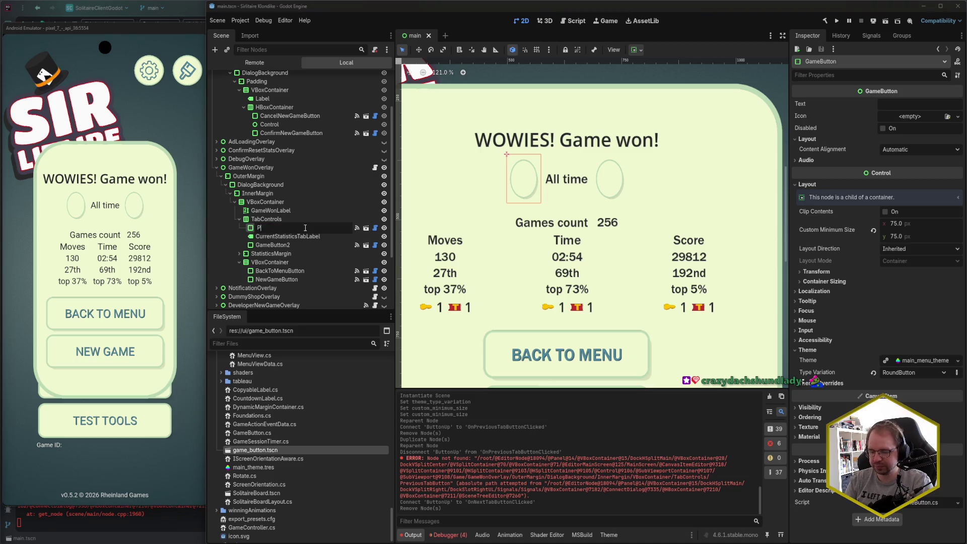
{"action": "type", "text": "reviousTabButton"}
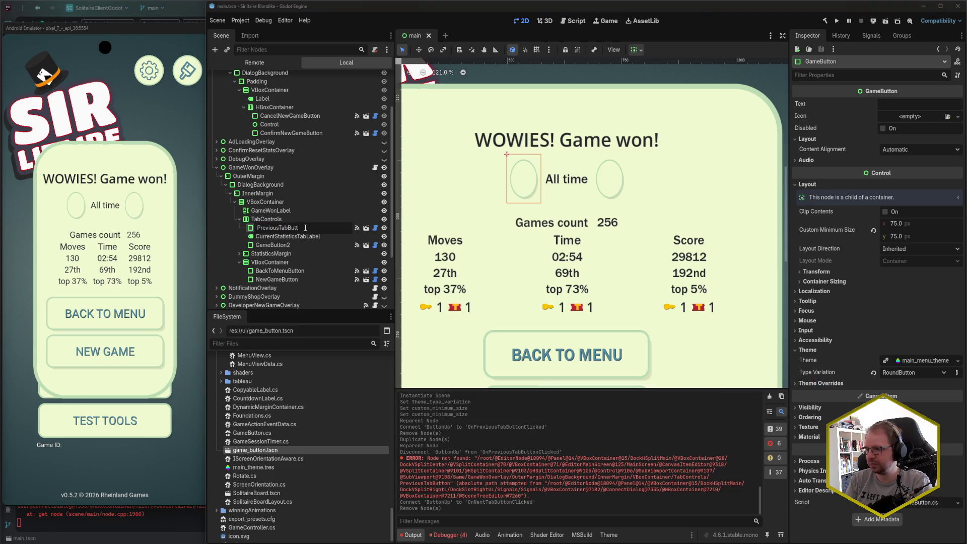
{"action": "key", "text": "Return"}
{"action": "left_click", "coordinate": [297, 244]}
{"action": "double_click", "coordinate": [297, 245]}
{"action": "type", "text": "NextTabButton"}
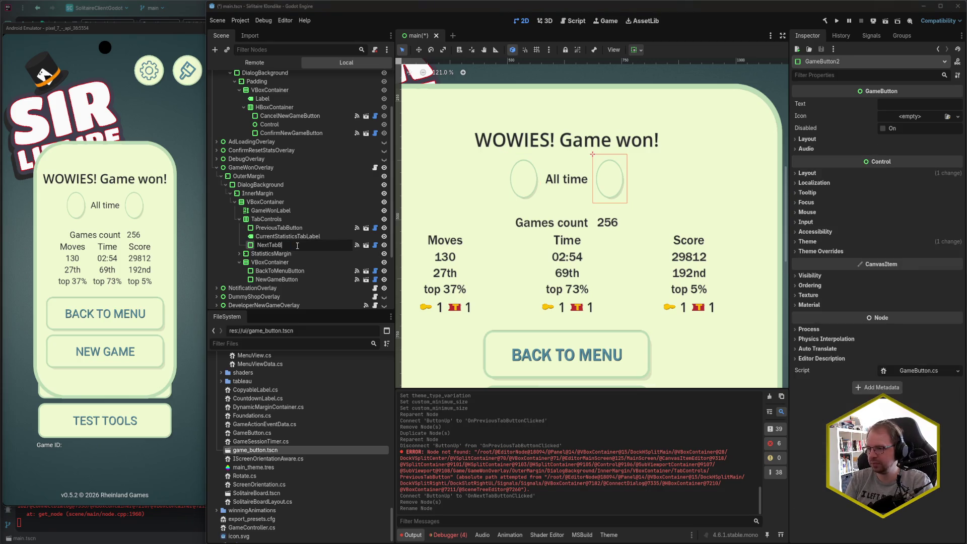
{"action": "key", "text": "Return"}
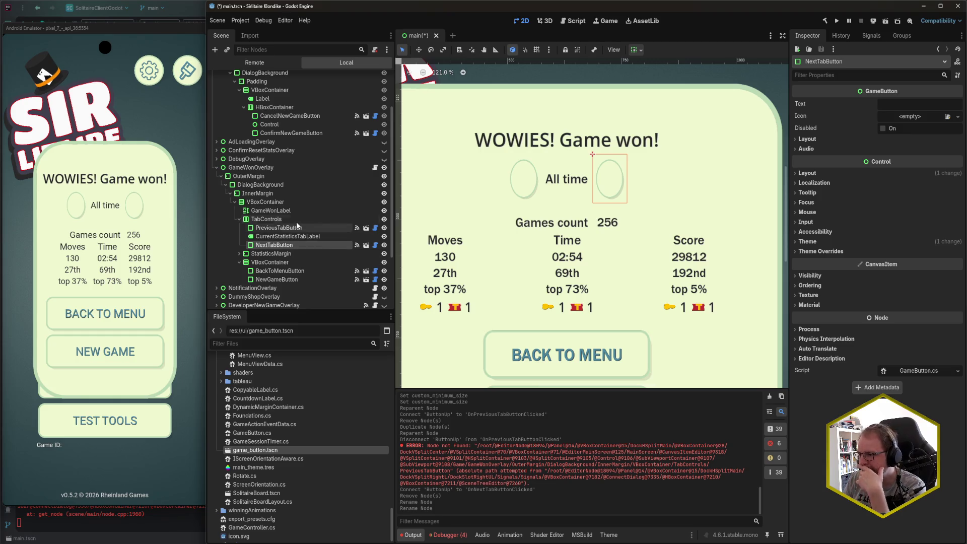
Expand the button's Layout properties in the Inspector to review its 75×75 minimum size
{"action": "left_click", "coordinate": [822, 173]}
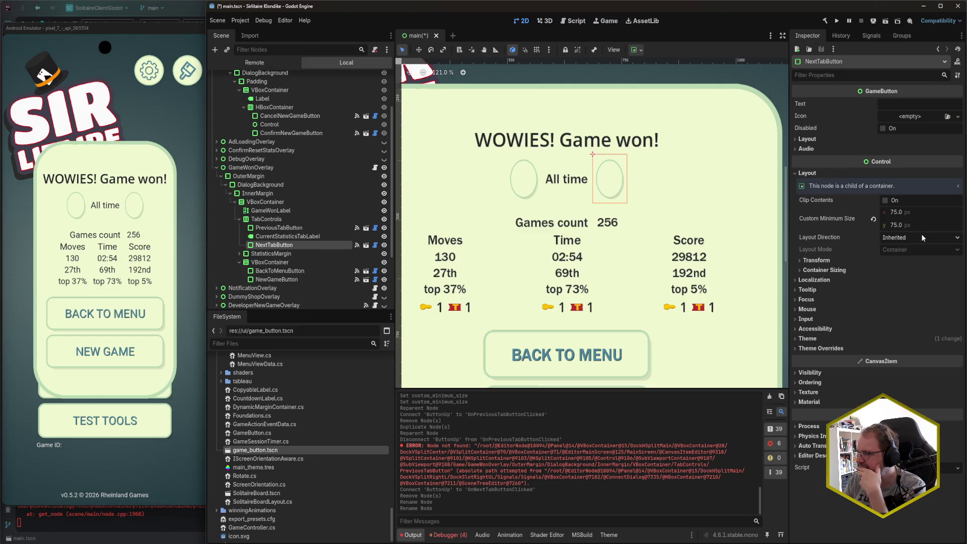
{"action": "left_click", "coordinate": [821, 141]}
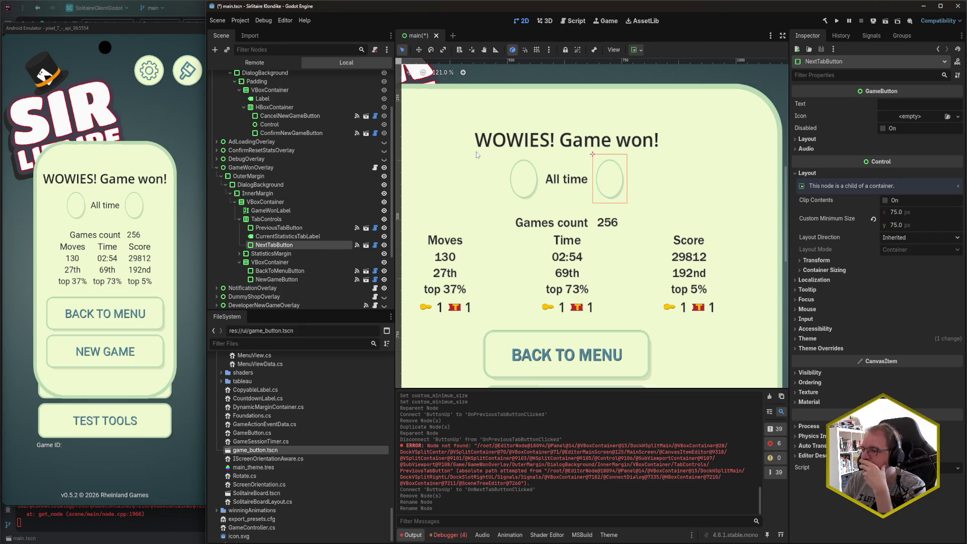
{"action": "scroll", "coordinate": [499, 180], "scroll_direction": "down", "scroll_amount": 3}
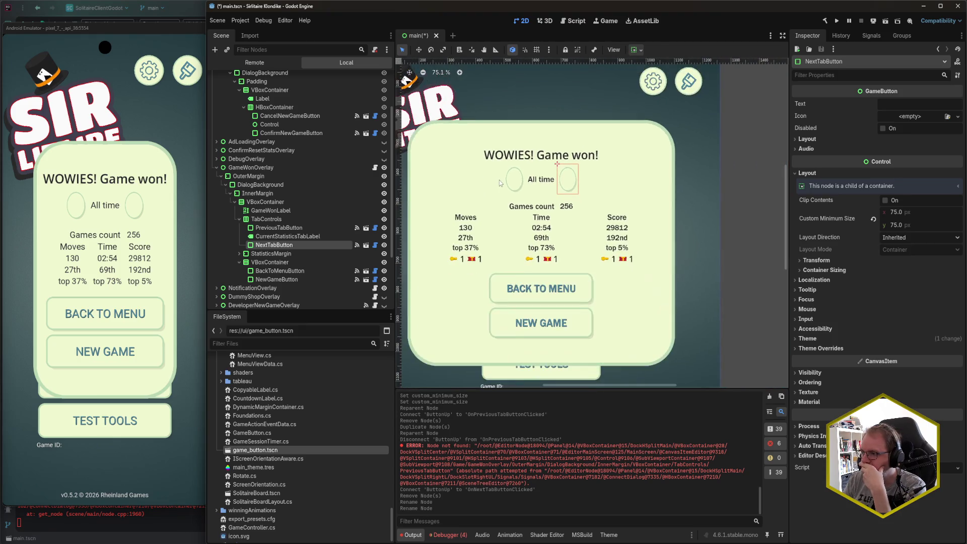
Select PreviousTabButton and set its custom minimum height to 50
{"action": "scroll", "coordinate": [572, 178], "scroll_direction": "up", "scroll_amount": 1}
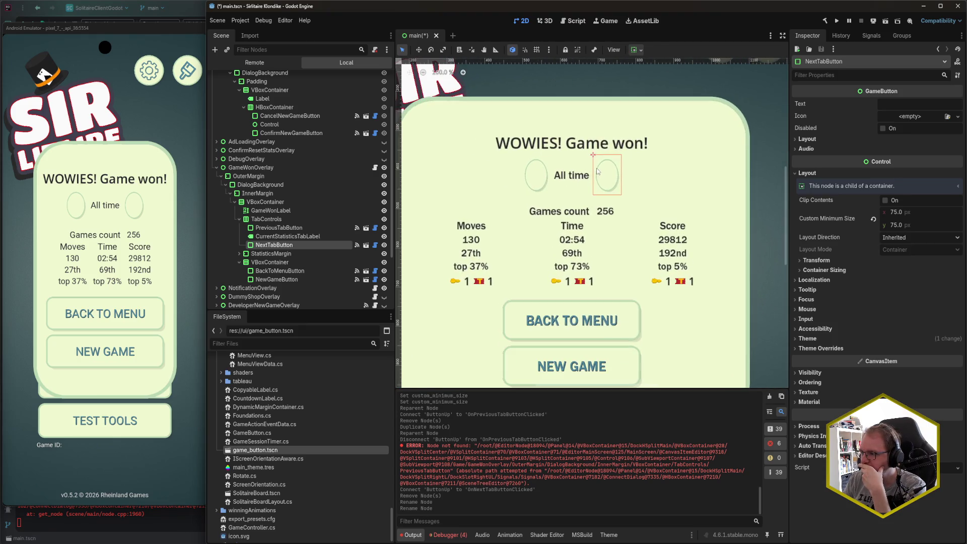
{"action": "scroll", "coordinate": [571, 179], "scroll_direction": "up", "scroll_amount": 1}
{"action": "left_click", "coordinate": [571, 179]}
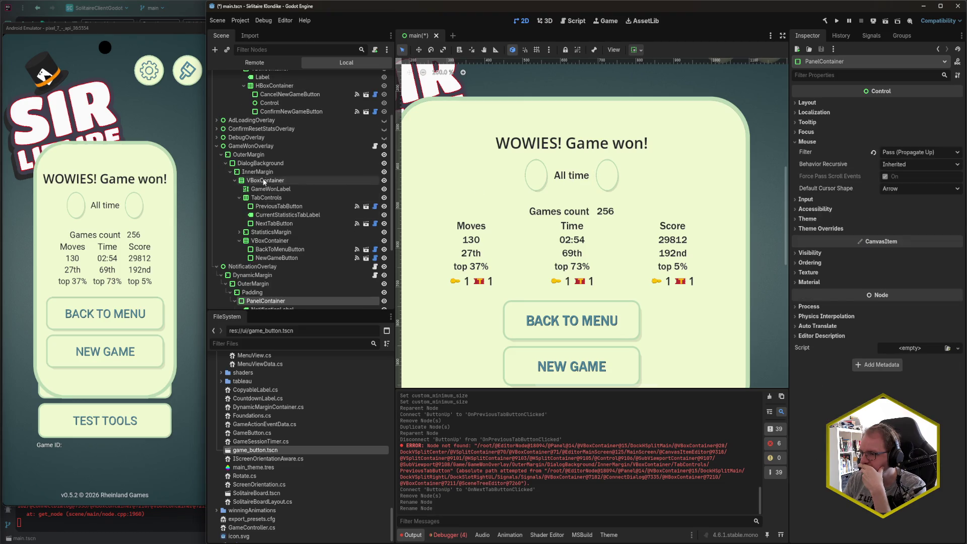
{"action": "left_click", "coordinate": [289, 215]}
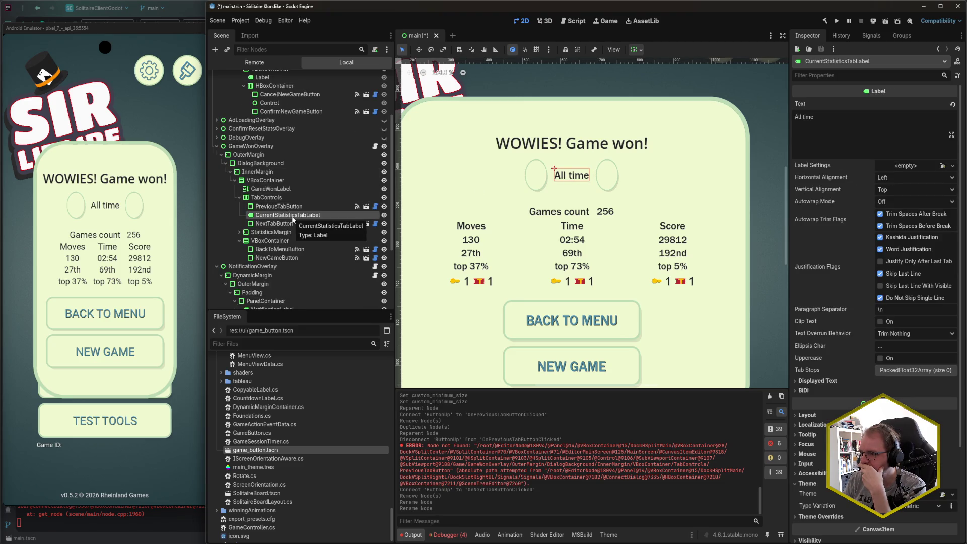
{"action": "left_click", "coordinate": [286, 198]}
{"action": "left_click", "coordinate": [286, 206]}
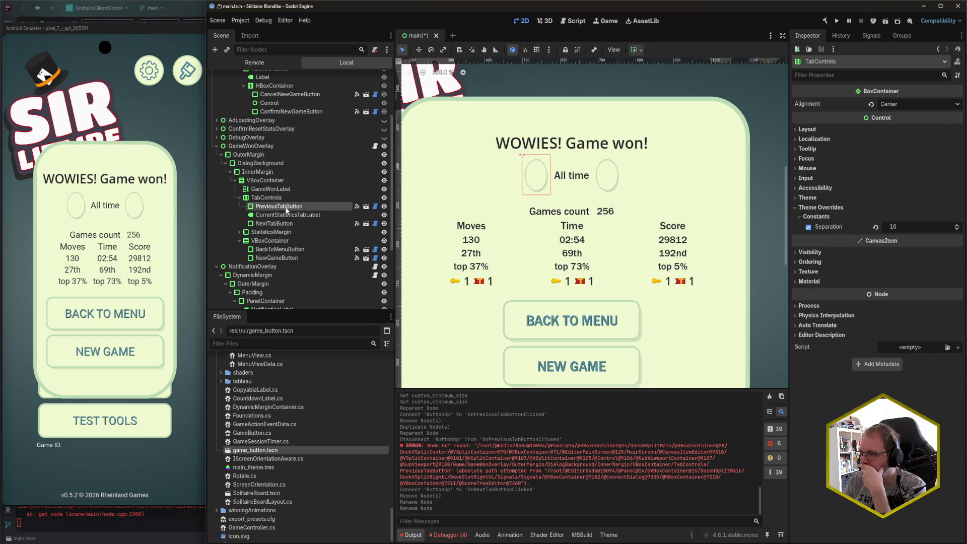
{"action": "left_click", "coordinate": [284, 199]}
{"action": "left_click", "coordinate": [286, 208]}
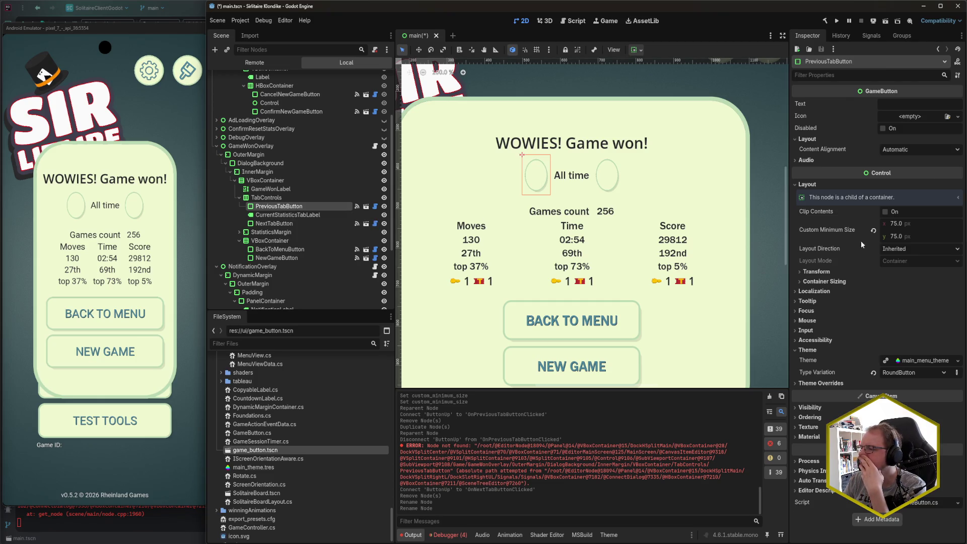
{"action": "type", "text": "50"}
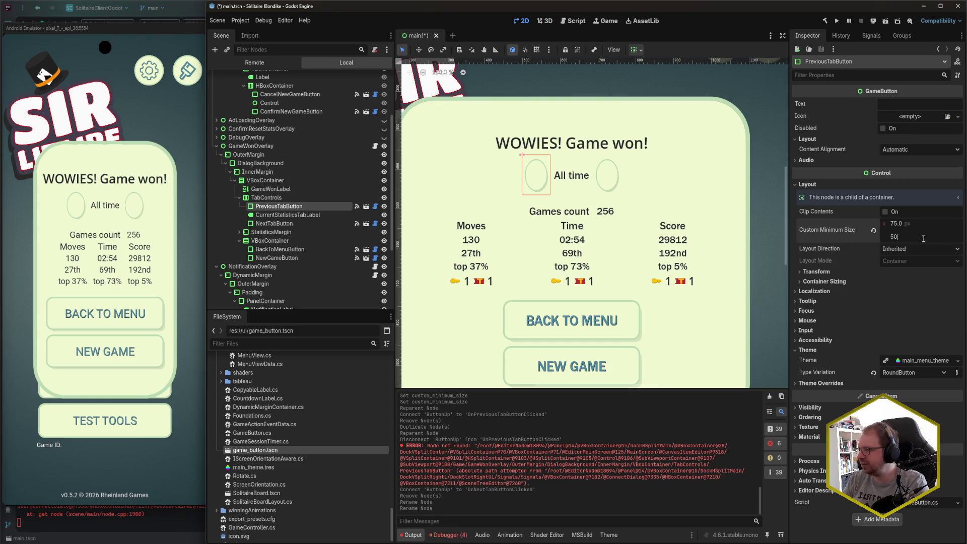
{"action": "key", "text": "Return"}
Set NextTabButton's custom minimum size to 100, after first trying 50
{"action": "left_click", "coordinate": [273, 223]}
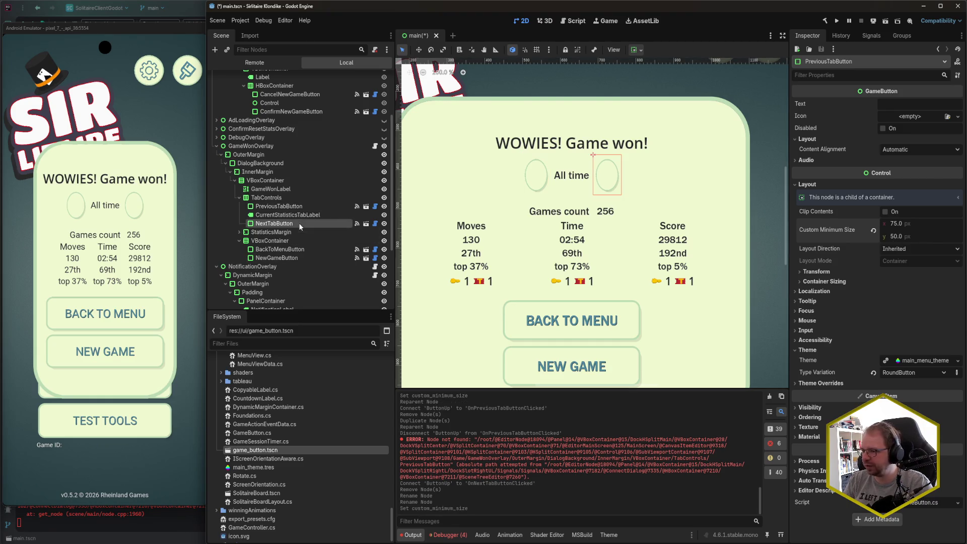
{"action": "left_click", "coordinate": [922, 225]}
{"action": "type", "text": "50"}
{"action": "key", "text": "Return"}
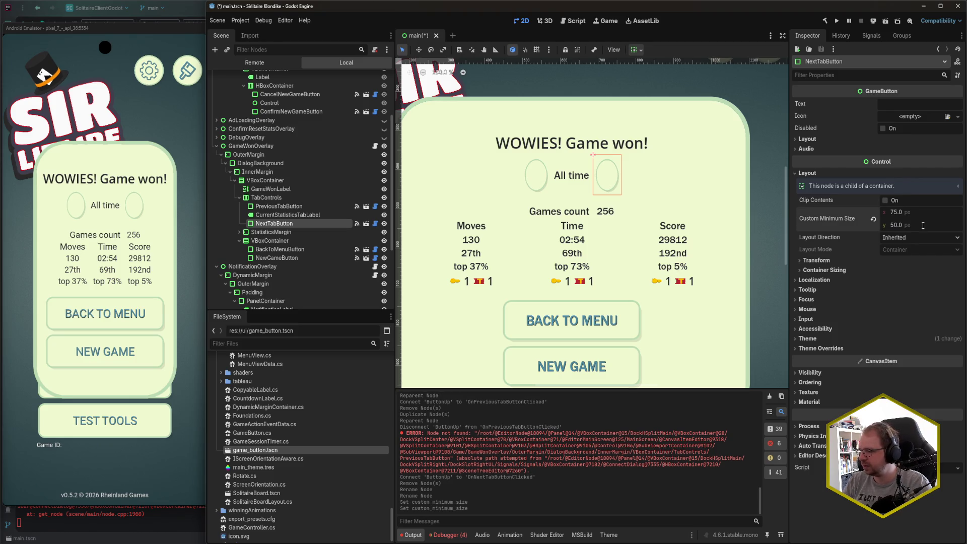
{"action": "left_click", "coordinate": [923, 225]}
{"action": "type", "text": "100"}
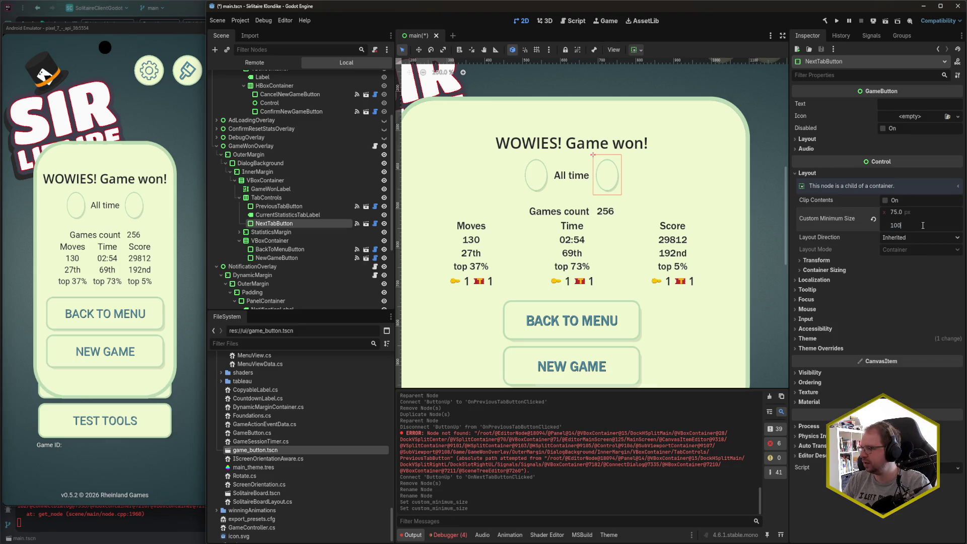
{"action": "key", "text": "Return"}
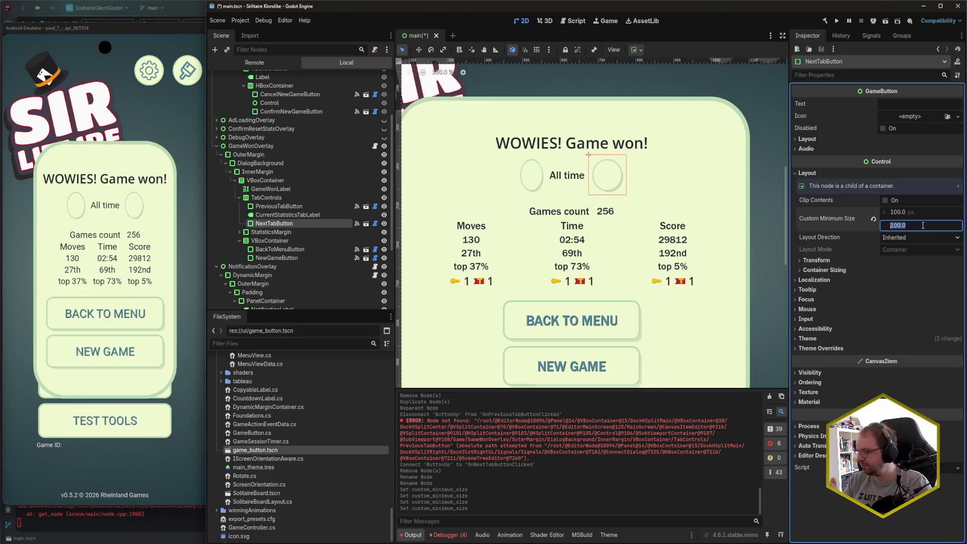
{"action": "type", "text": "100"}
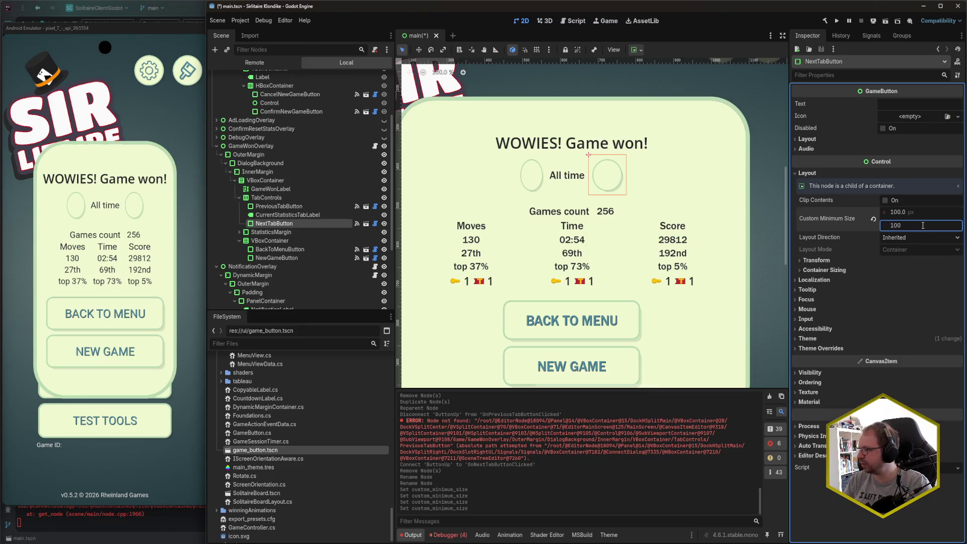
Inspect the TabControls container's layout and the All time label's properties
{"action": "left_click", "coordinate": [294, 197]}
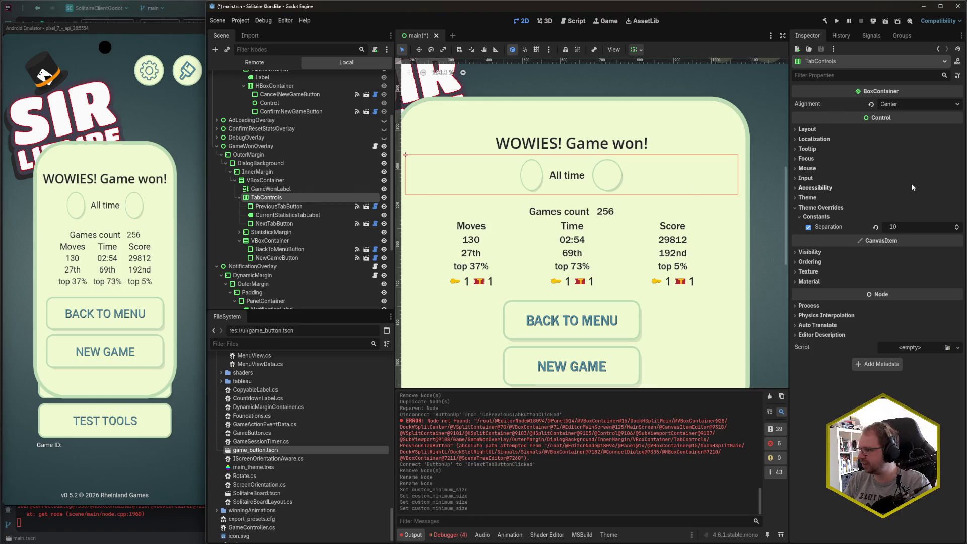
{"action": "left_click", "coordinate": [820, 129]}
{"action": "left_click", "coordinate": [812, 129]}
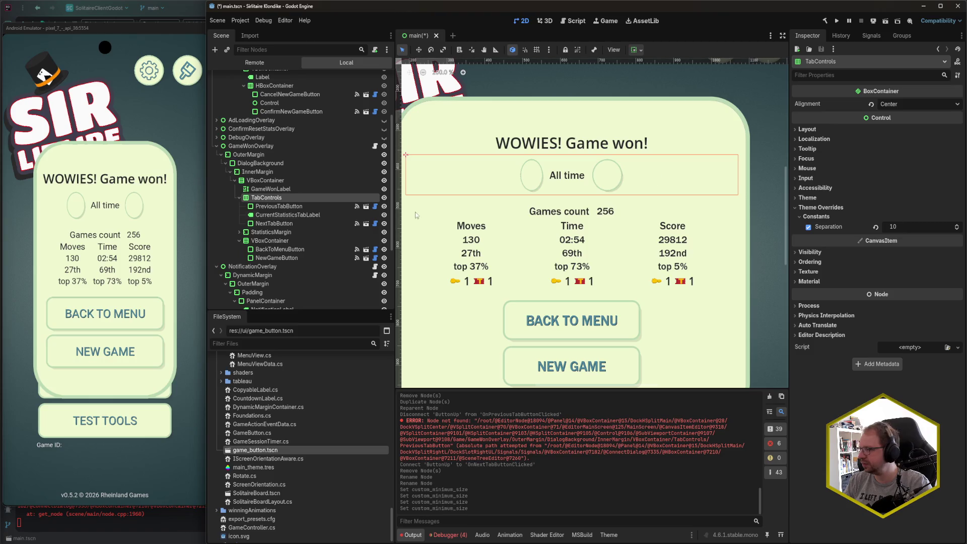
{"action": "left_click", "coordinate": [329, 213]}
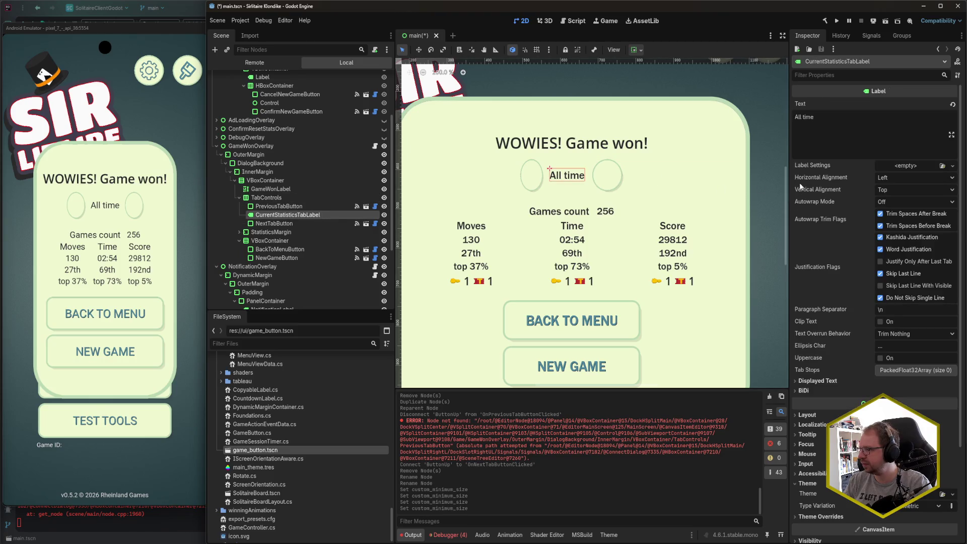
{"action": "scroll", "coordinate": [817, 291], "scroll_direction": "down", "scroll_amount": 3}
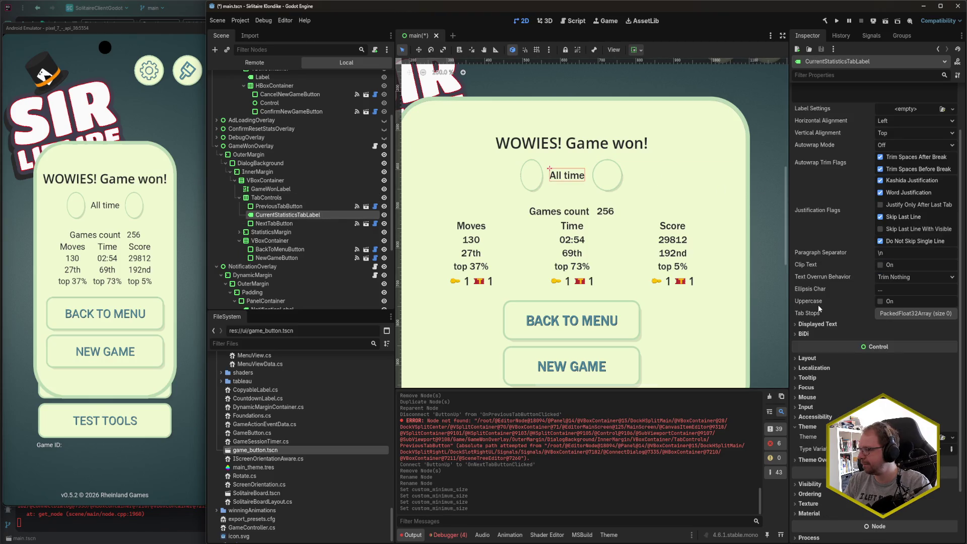
{"action": "scroll", "coordinate": [817, 303], "scroll_direction": "up", "scroll_amount": 3}
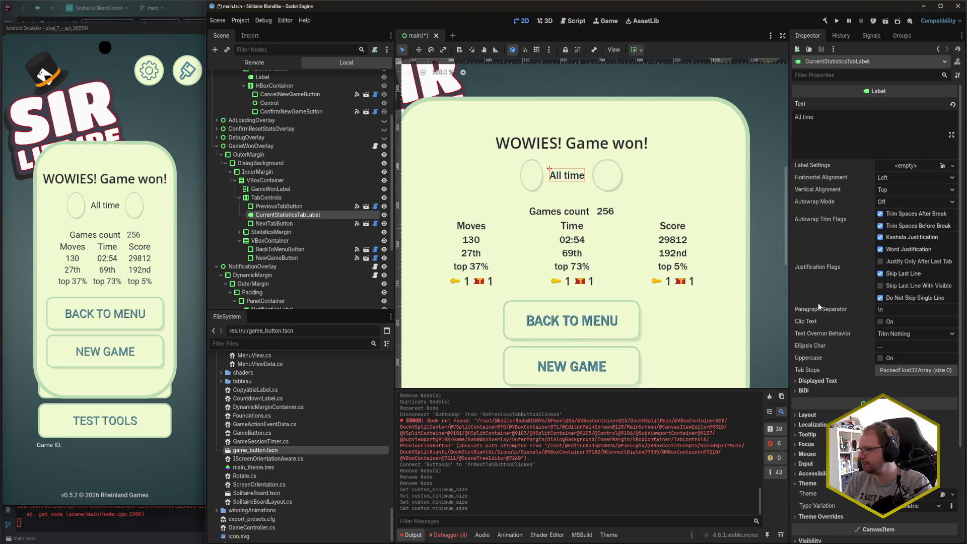
Give PreviousTabButton a 100 × 100 custom minimum size and save the scene
{"action": "left_click", "coordinate": [302, 206]}
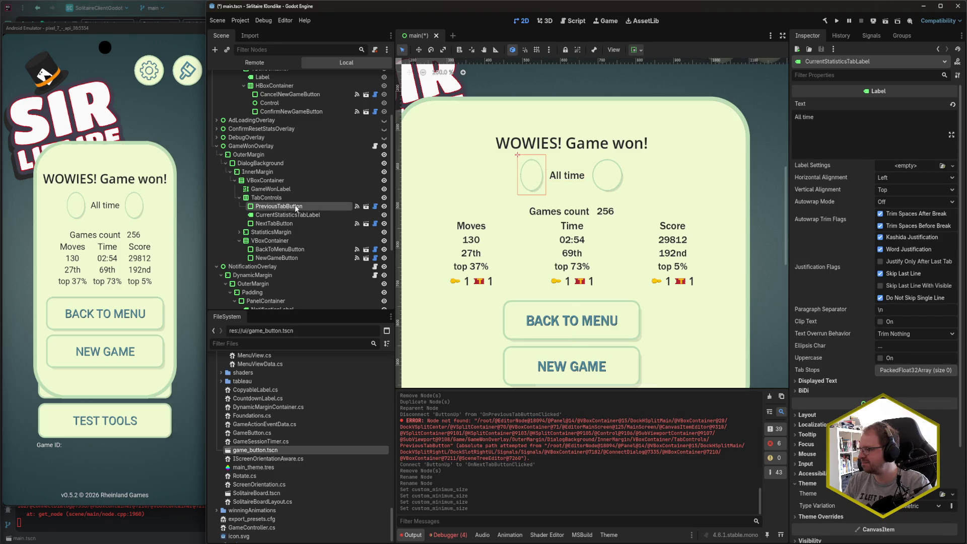
{"action": "left_click", "coordinate": [925, 223]}
{"action": "type", "text": "100"}
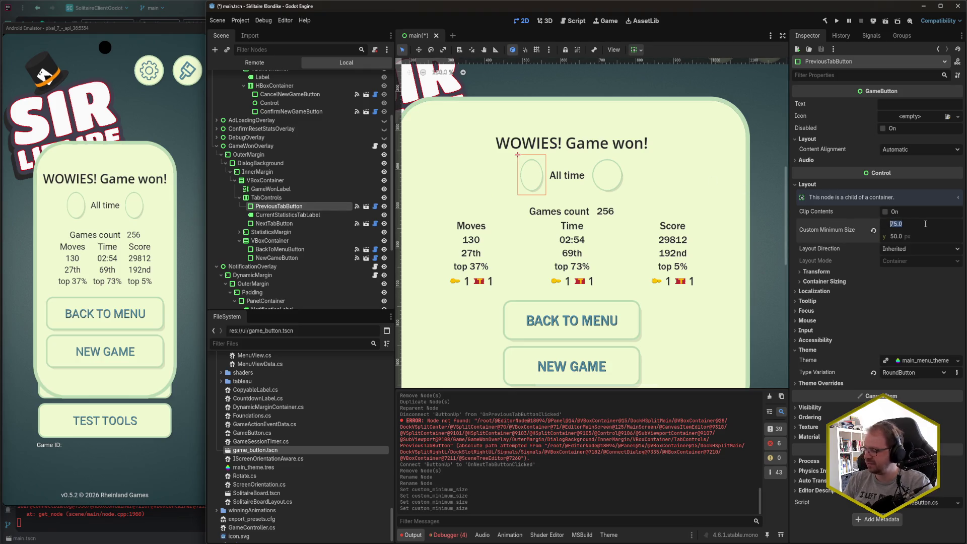
{"action": "key", "text": "Tab"}
{"action": "type", "text": "100"}
{"action": "key", "text": "Return"}
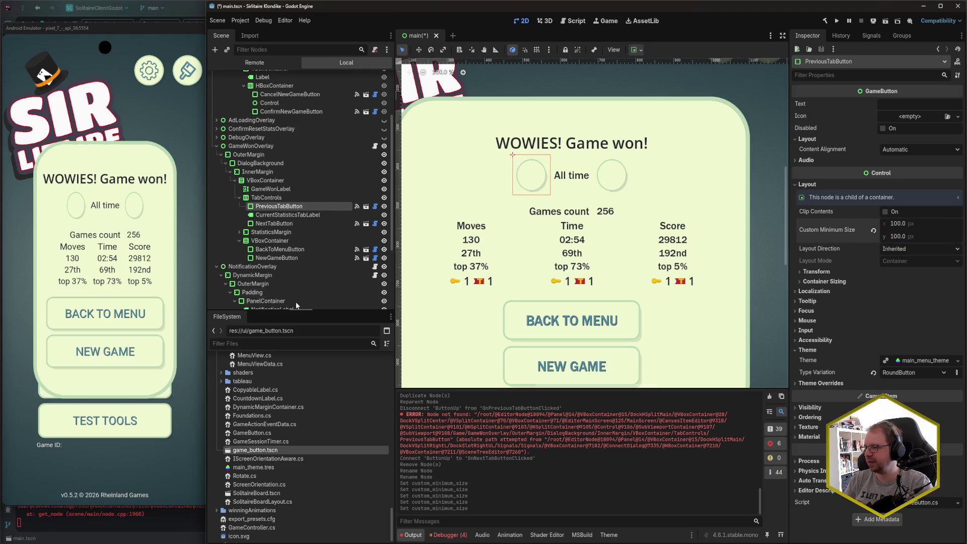
{"action": "left_click", "coordinate": [277, 223]}
{"action": "key", "text": "ctrl+s"}
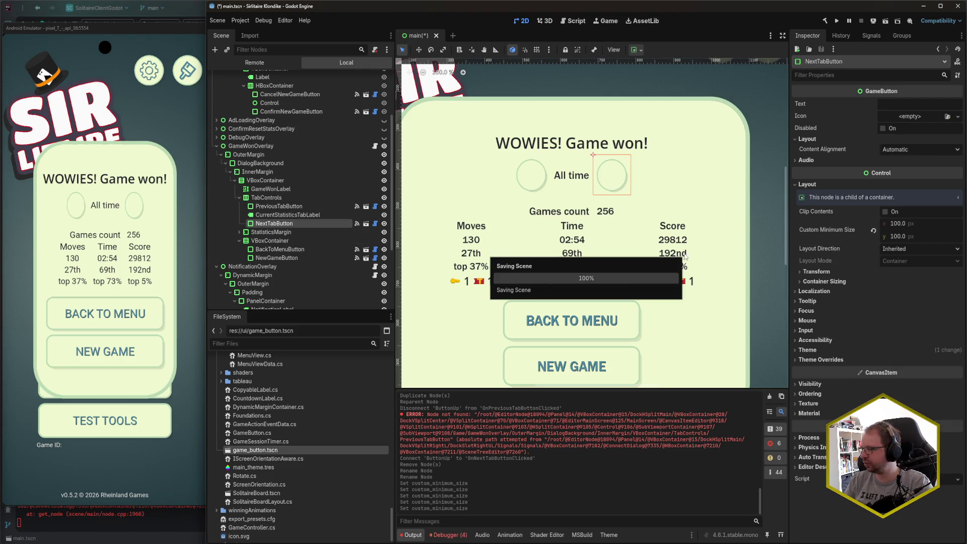
Set arrow-big-left.svg as PreviousTabButton's icon
{"action": "left_click", "coordinate": [278, 205]}
{"action": "scroll", "coordinate": [311, 473], "scroll_direction": "down", "scroll_amount": 5}
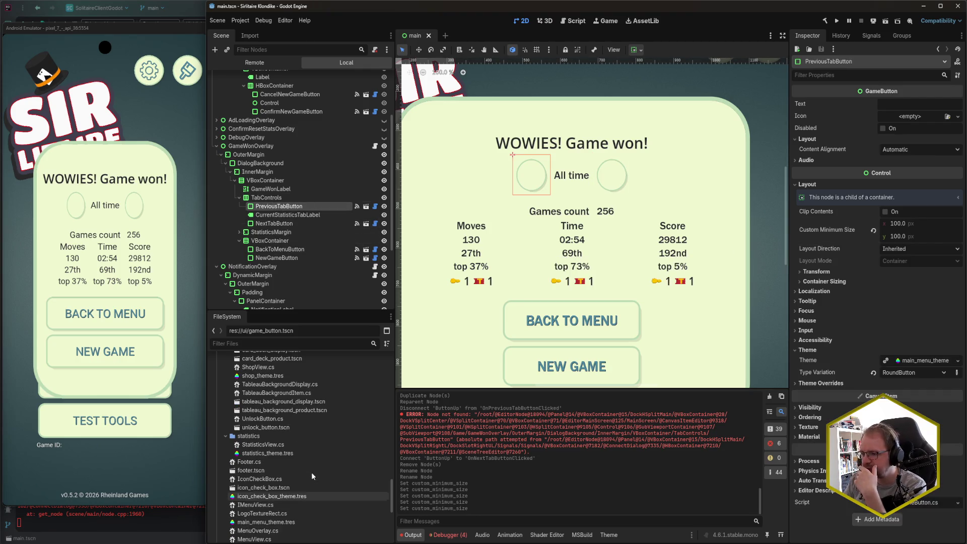
{"action": "scroll", "coordinate": [313, 477], "scroll_direction": "down", "scroll_amount": 10}
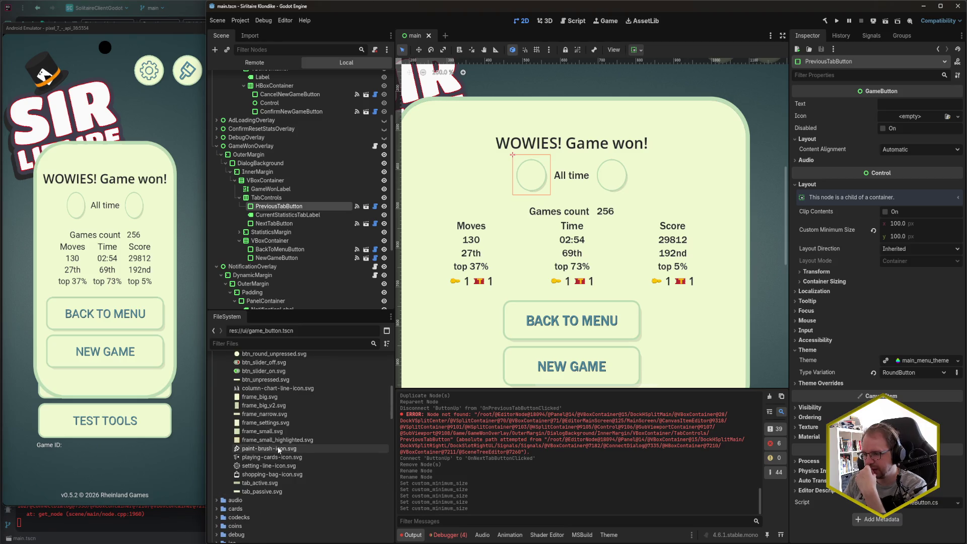
{"action": "scroll", "coordinate": [297, 453], "scroll_direction": "up", "scroll_amount": 5}
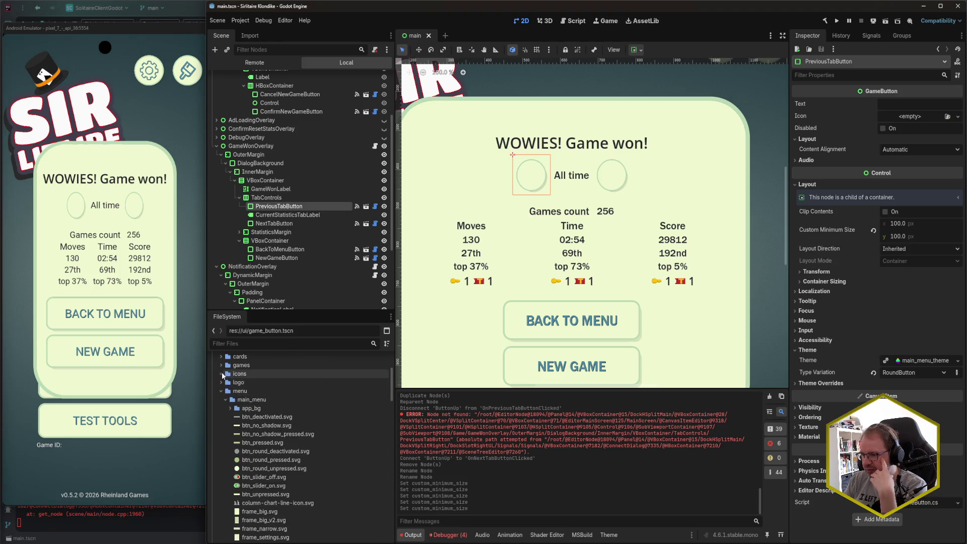
{"action": "mouse_move", "coordinate": [274, 403]}
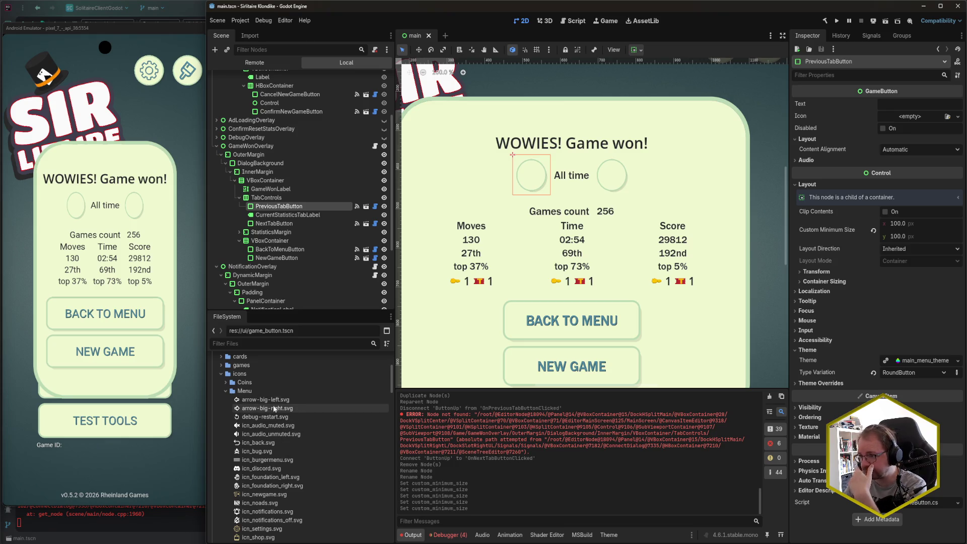
{"action": "mouse_move", "coordinate": [277, 401]}
{"action": "left_mouse_down"}
{"action": "mouse_move", "coordinate": [353, 352]}
{"action": "mouse_move", "coordinate": [926, 123]}
{"action": "left_mouse_up"}
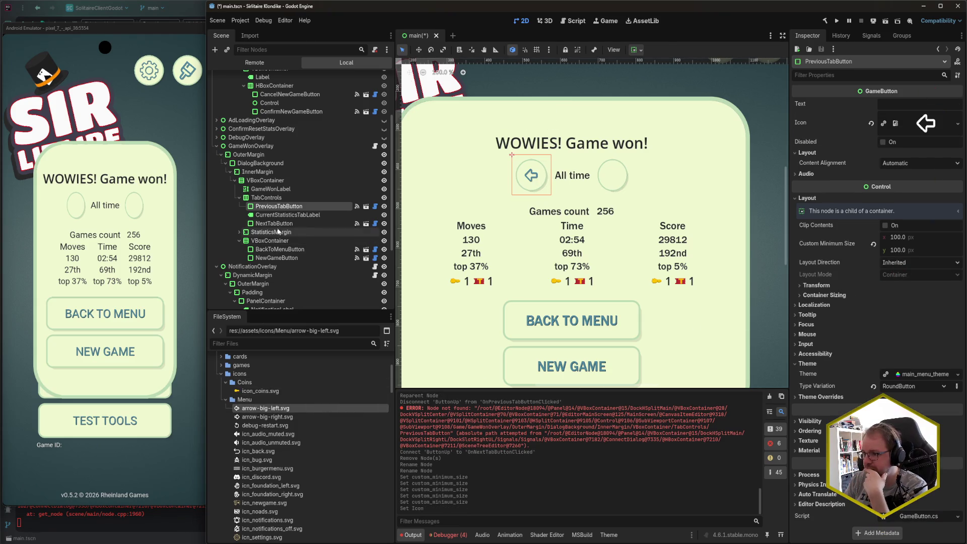
Set arrow-big-right.svg as NextTabButton's icon and save the scene
{"action": "left_click", "coordinate": [274, 223]}
{"action": "mouse_move", "coordinate": [267, 416]}
{"action": "left_mouse_down"}
{"action": "mouse_move", "coordinate": [630, 386]}
{"action": "mouse_move", "coordinate": [925, 122]}
{"action": "left_mouse_up"}
{"action": "key", "text": "ctrl+s"}
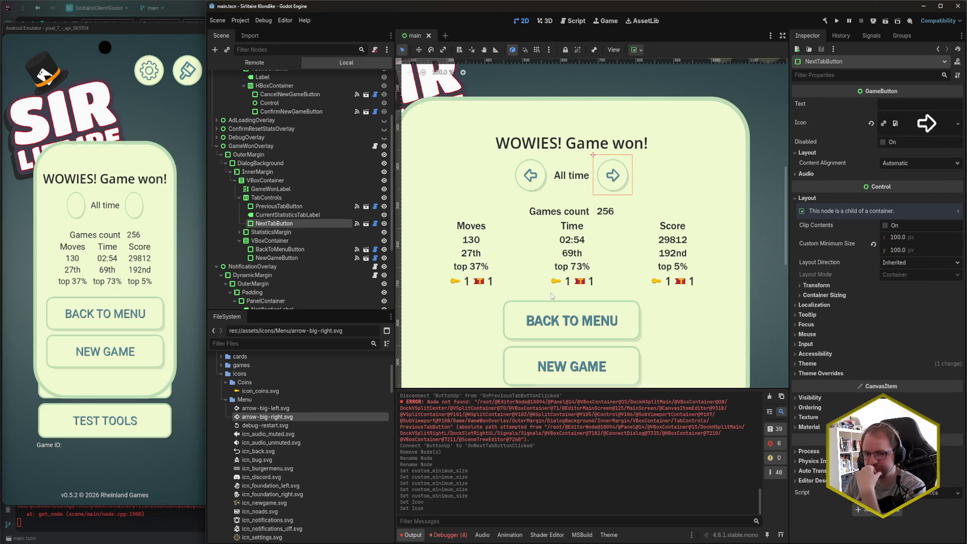
{"action": "scroll", "coordinate": [602, 217], "scroll_direction": "down", "scroll_amount": 2}
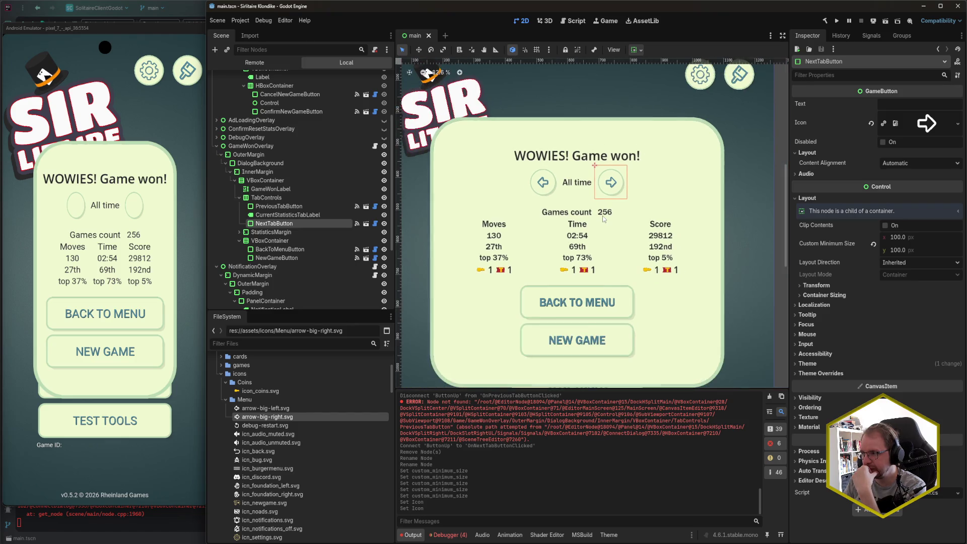
{"action": "scroll", "coordinate": [597, 217], "scroll_direction": "down", "scroll_amount": 2}
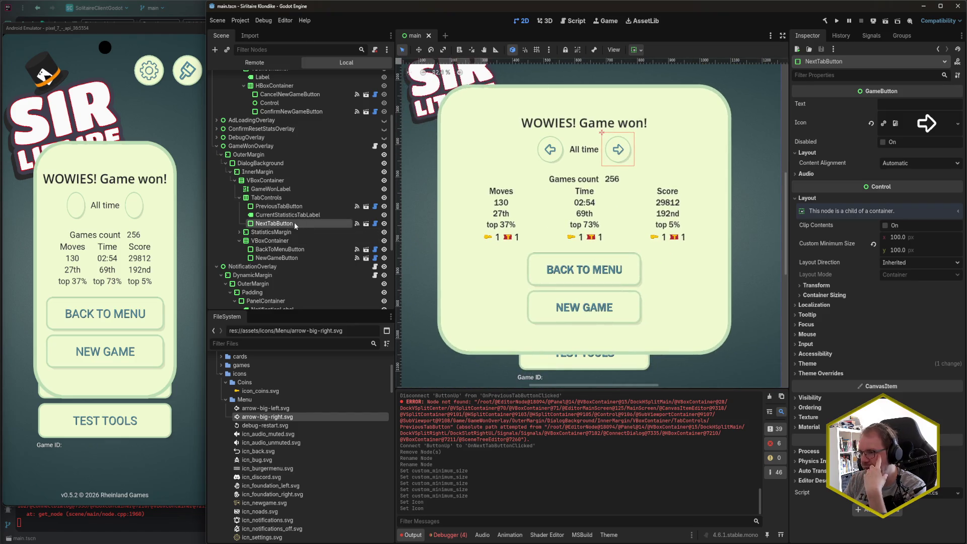
{"action": "scroll", "coordinate": [294, 222], "scroll_direction": "up", "scroll_amount": 3}
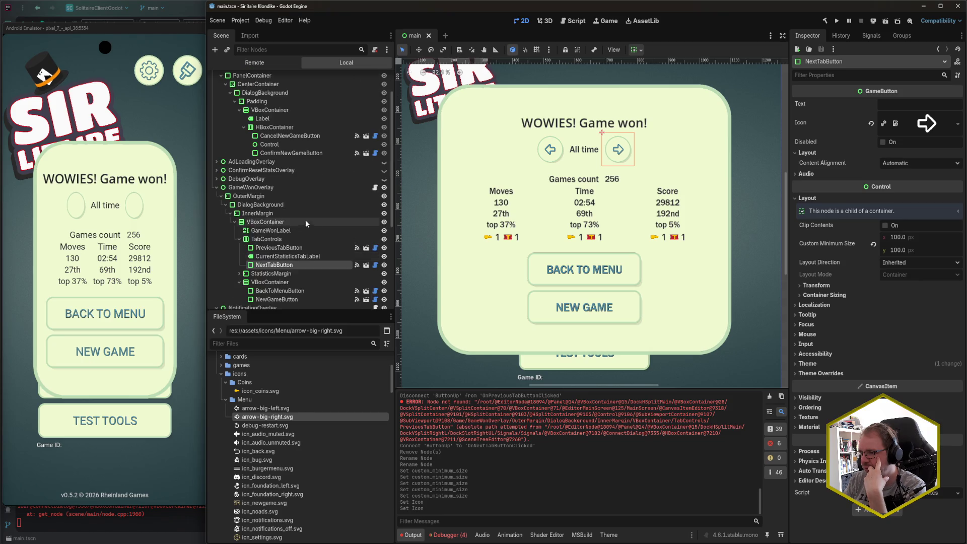
{"action": "scroll", "coordinate": [305, 223], "scroll_direction": "up", "scroll_amount": 3}
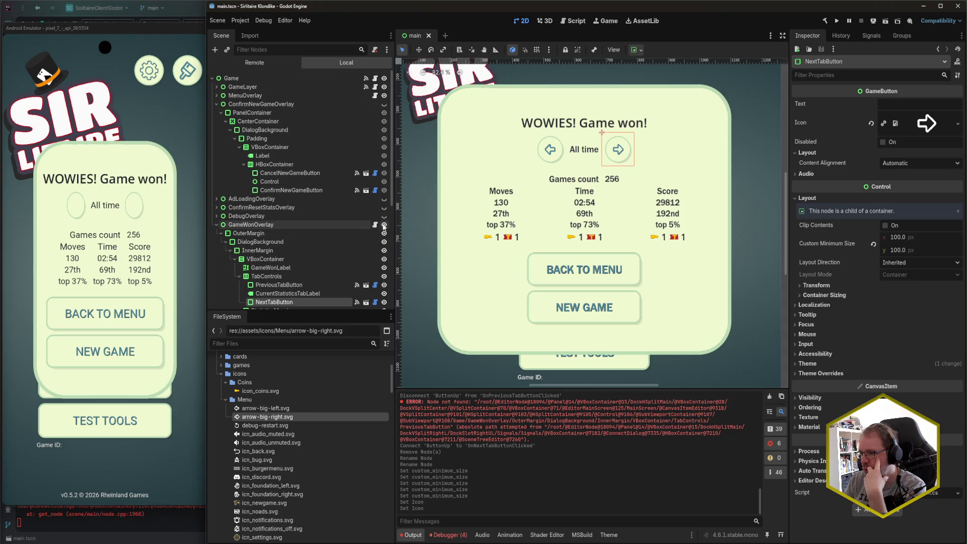
{"action": "left_click", "coordinate": [384, 224]}
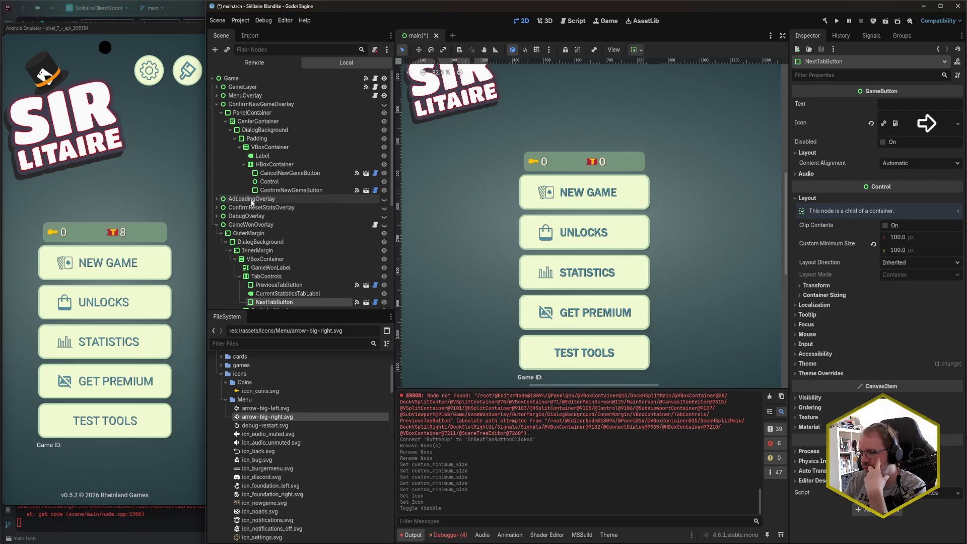
{"action": "left_click", "coordinate": [217, 104]}
{"action": "left_click", "coordinate": [216, 95]}
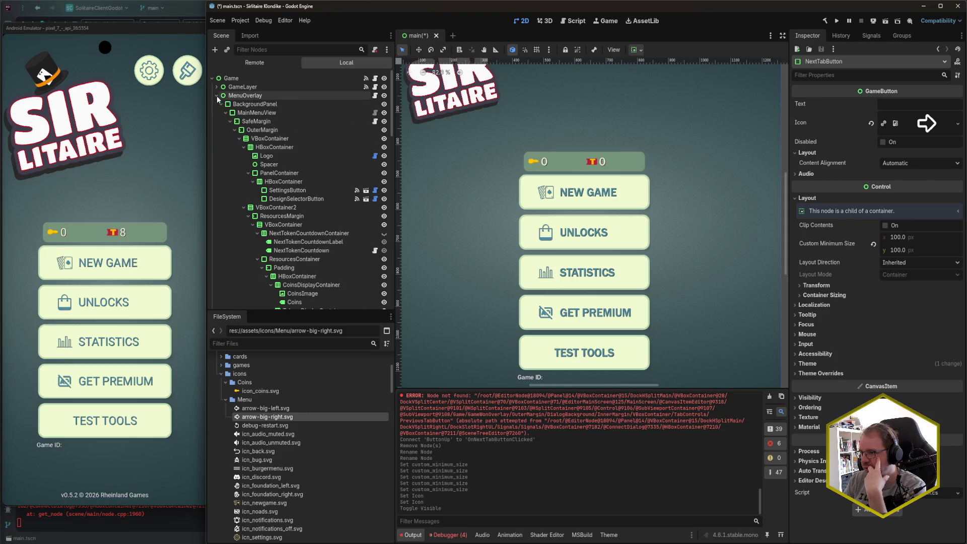
{"action": "left_click", "coordinate": [132, 346]}
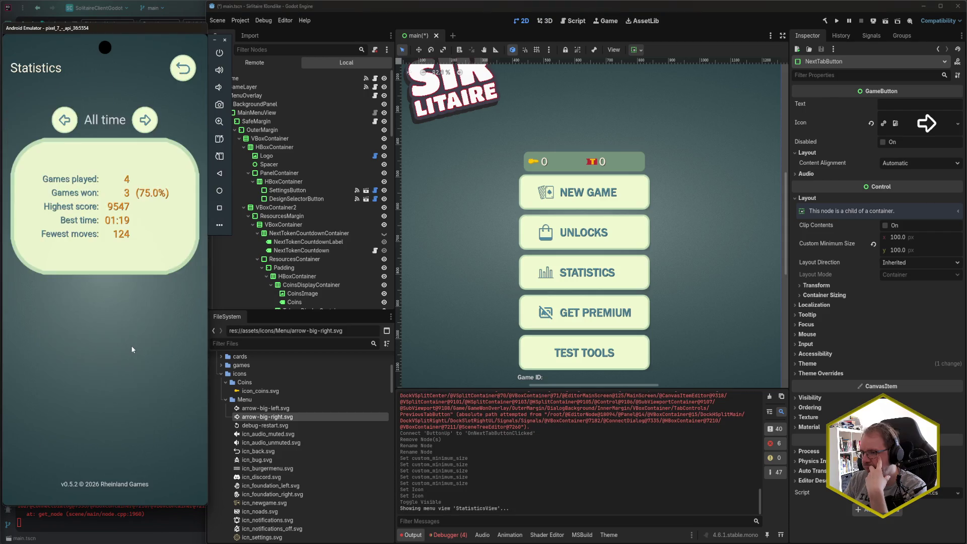
{"action": "left_click", "coordinate": [181, 70]}
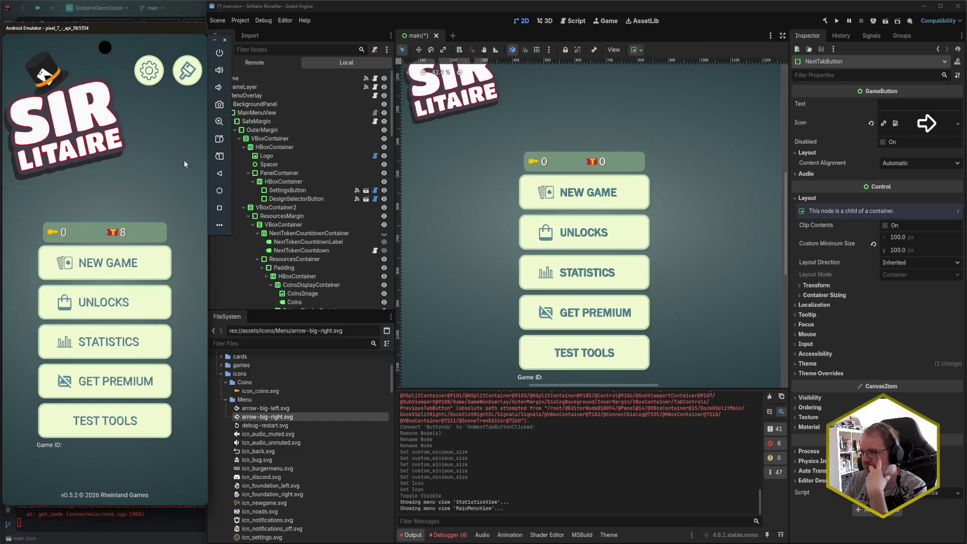
{"action": "left_click", "coordinate": [324, 41]}
{"action": "scroll", "coordinate": [335, 172], "scroll_direction": "down", "scroll_amount": 8}
{"action": "scroll", "coordinate": [337, 192], "scroll_direction": "down", "scroll_amount": 10}
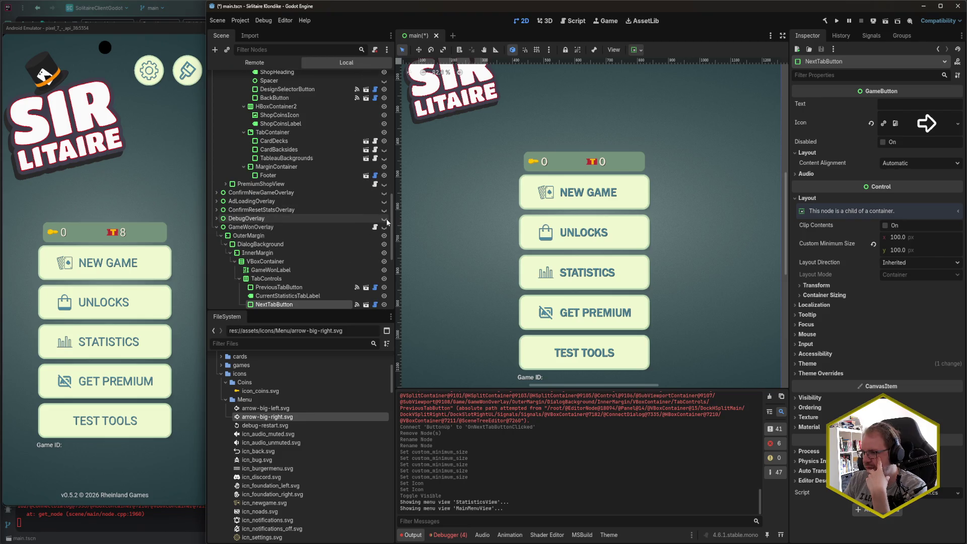
{"action": "left_click", "coordinate": [384, 227]}
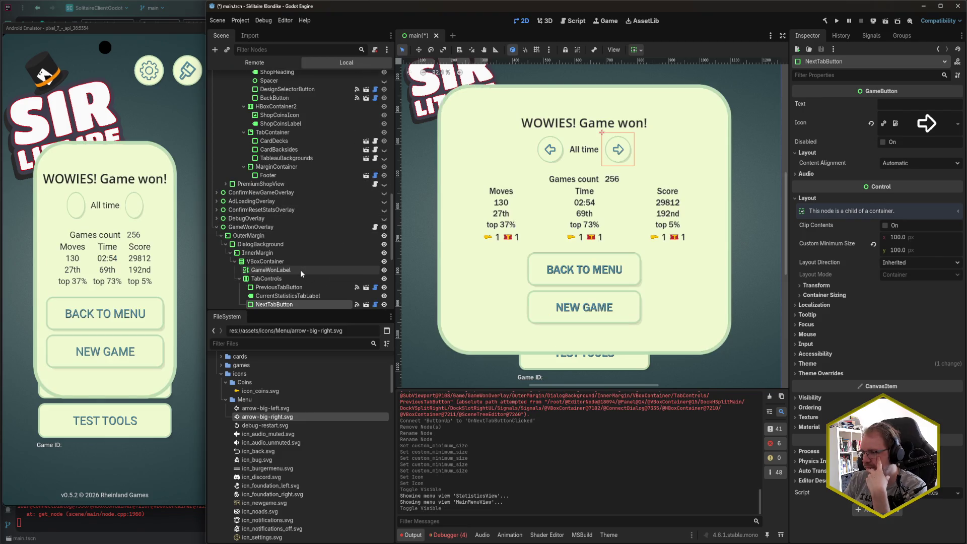
Close the running game on the emulator and deploy the updated build to the Android emulator
{"action": "left_click", "coordinate": [100, 501]}
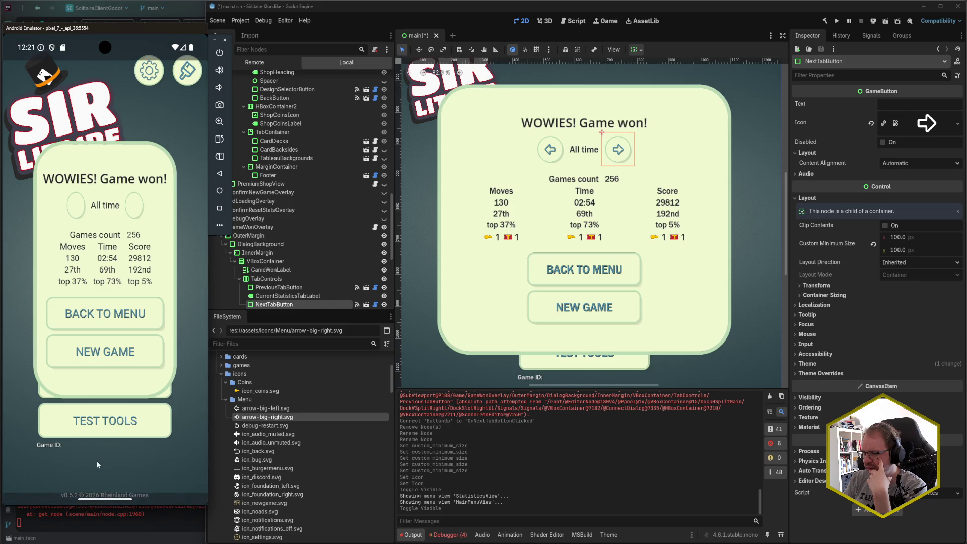
{"action": "left_click_drag", "start_coordinate": [101, 503], "coordinate": [106, 302]}
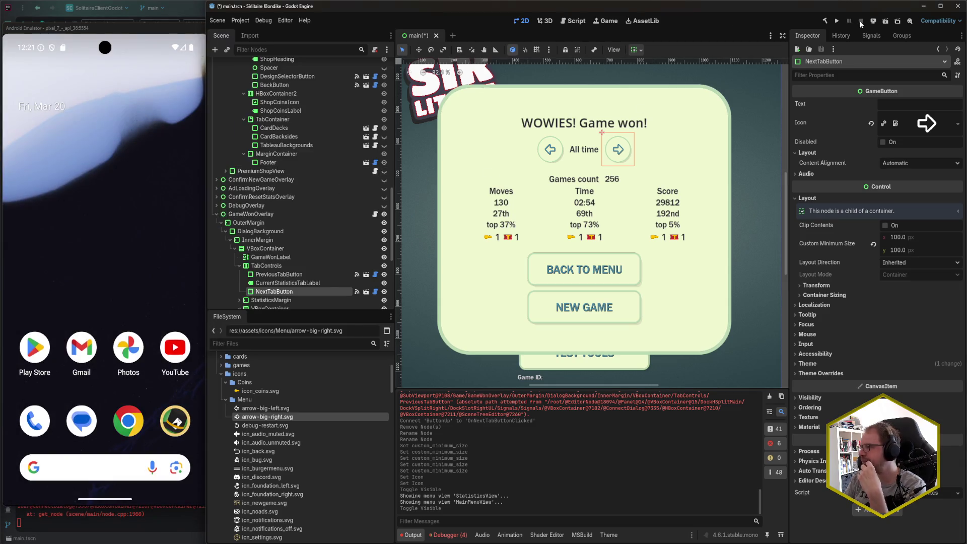
{"action": "left_click", "coordinate": [872, 21]}
{"action": "left_click", "coordinate": [885, 62]}
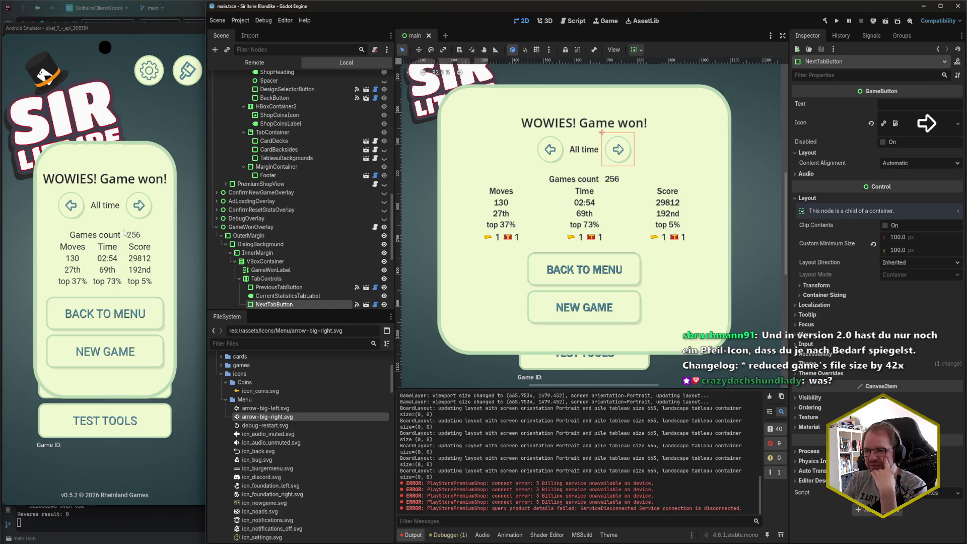
{"action": "left_click", "coordinate": [134, 157]}
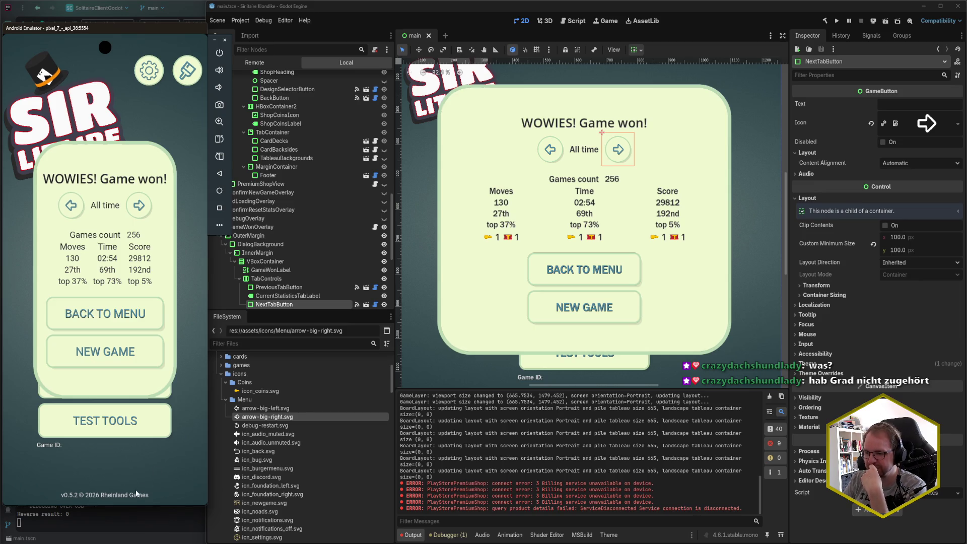
Close the Solitaire game through recent apps and return to the Android home screen
{"action": "left_click_drag", "start_coordinate": [134, 503], "coordinate": [133, 479]}
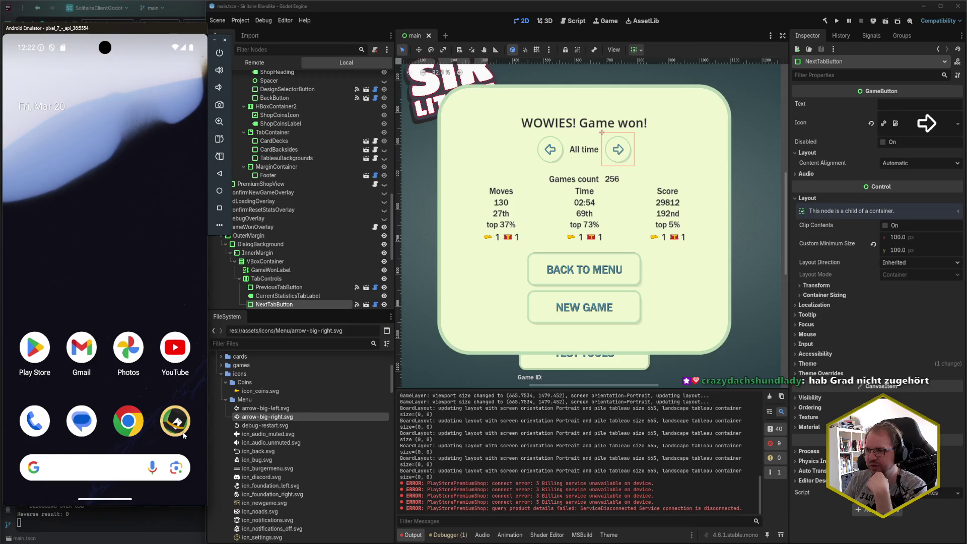
{"action": "left_click_drag", "start_coordinate": [125, 502], "coordinate": [126, 440]}
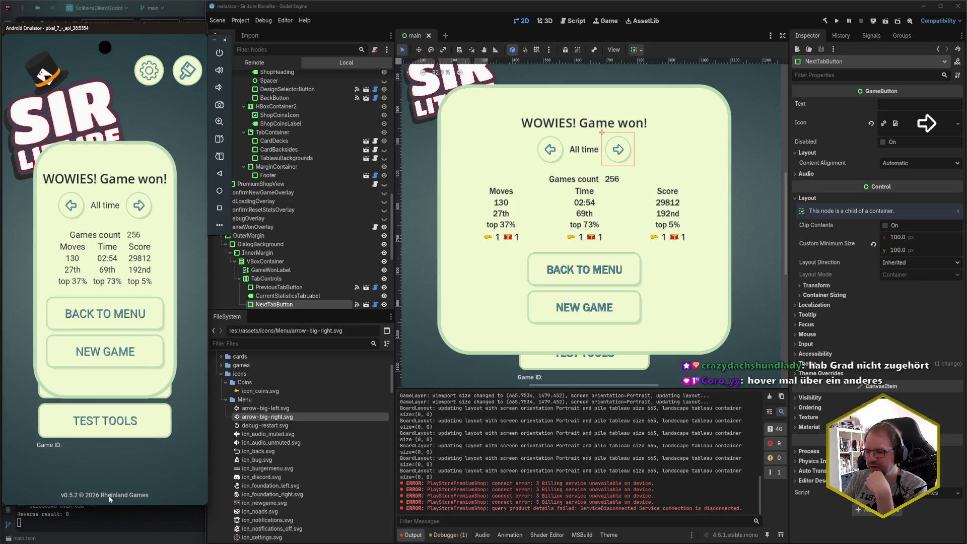
{"action": "left_click_drag", "start_coordinate": [116, 498], "coordinate": [114, 427]}
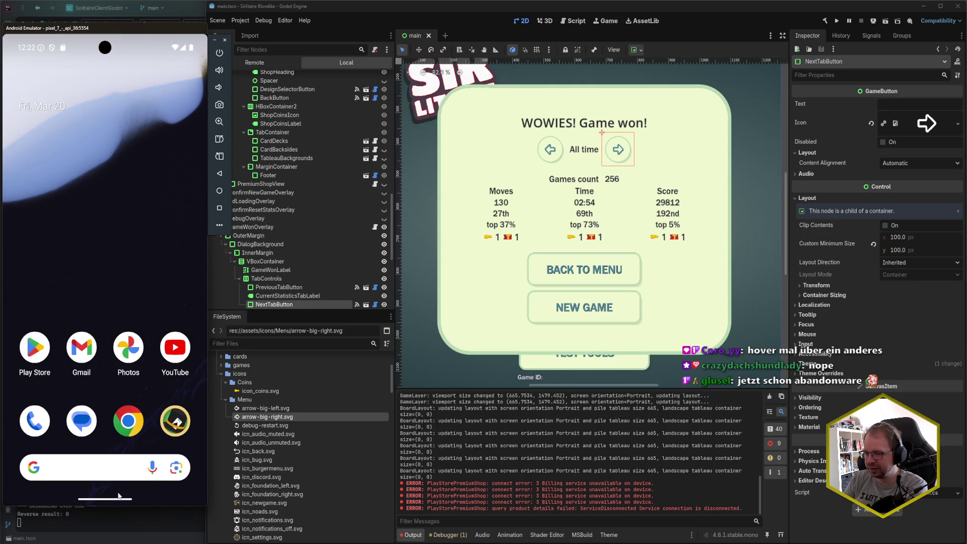
{"action": "left_click_drag", "start_coordinate": [107, 502], "coordinate": [183, 379]}
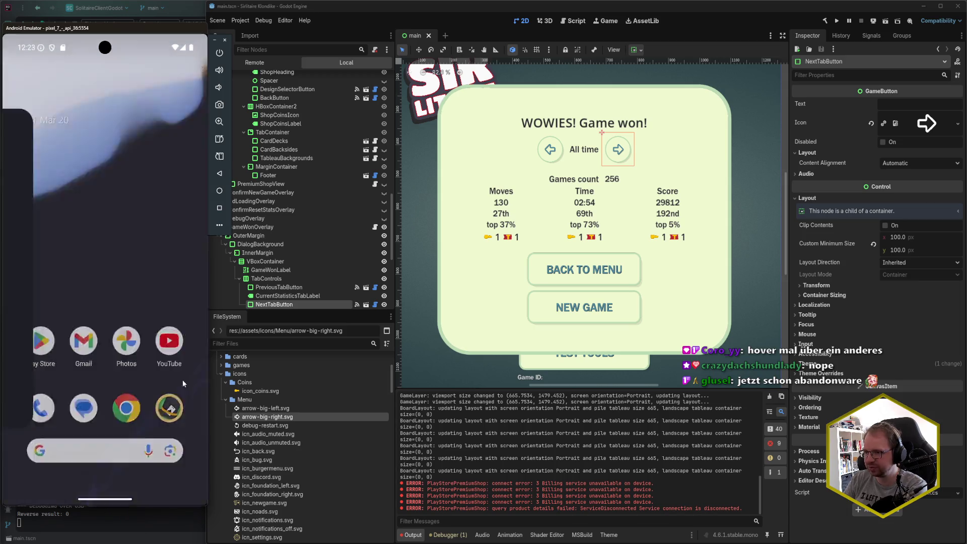
{"action": "left_click", "coordinate": [131, 335]}
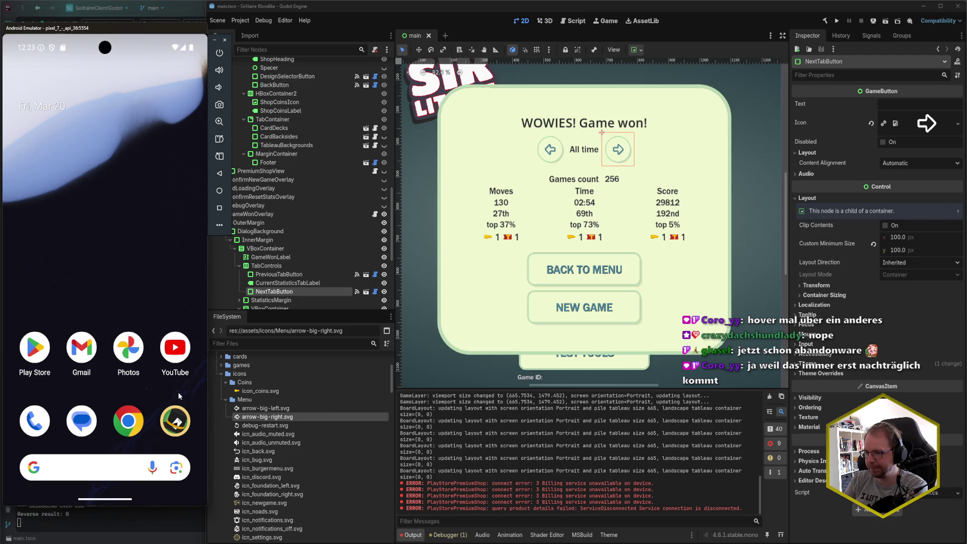
Open Chrome, dismiss it from recent apps, then relaunch Solitaire from the dock
{"action": "left_click_drag", "start_coordinate": [127, 357], "coordinate": [167, 406]}
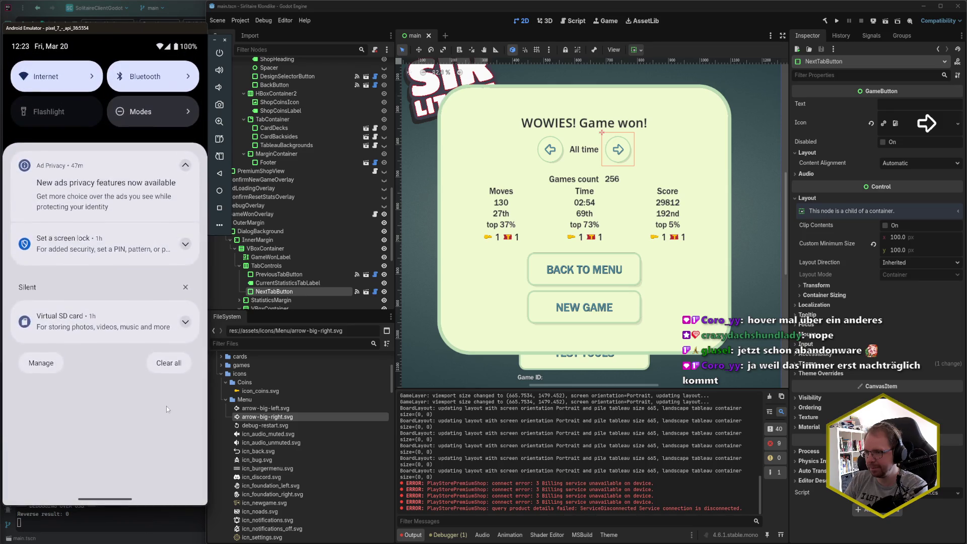
{"action": "left_click", "coordinate": [110, 400]}
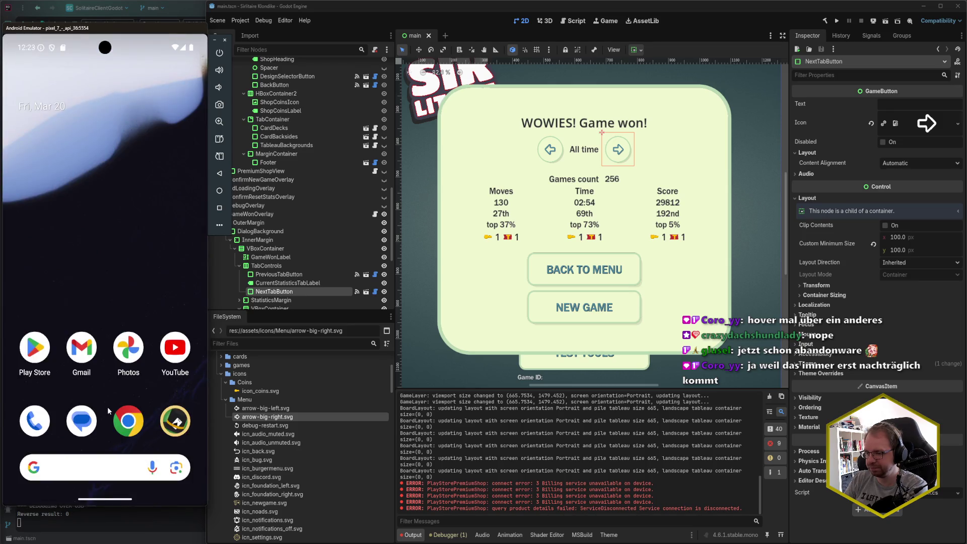
{"action": "left_click", "coordinate": [136, 428]}
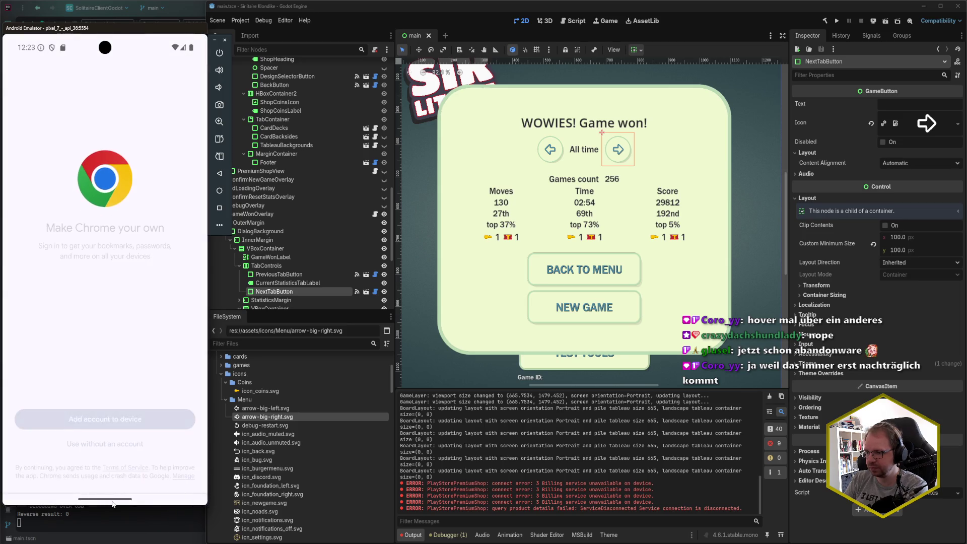
{"action": "left_click_drag", "start_coordinate": [114, 497], "coordinate": [101, 264]}
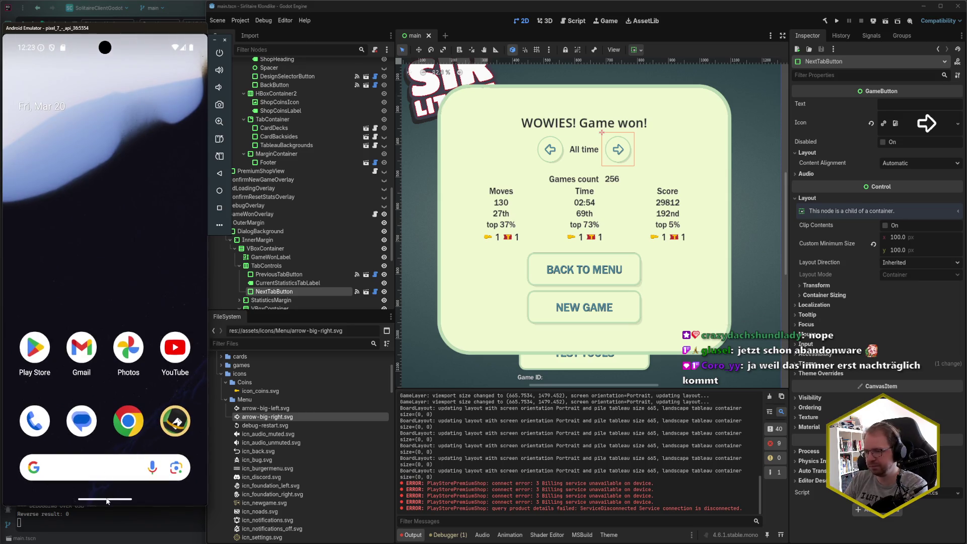
{"action": "left_click_drag", "start_coordinate": [107, 501], "coordinate": [113, 327]}
{"action": "left_click_drag", "start_coordinate": [112, 493], "coordinate": [113, 374]}
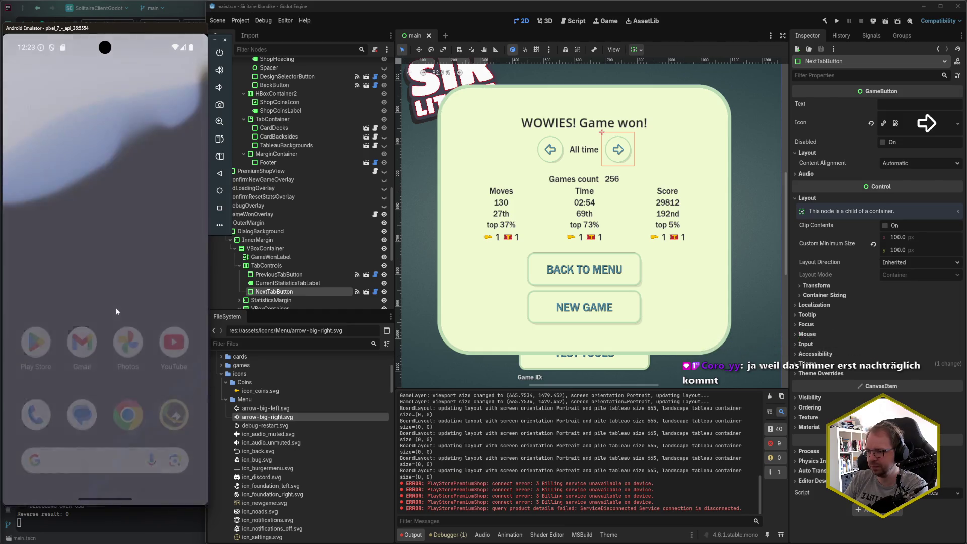
{"action": "left_click", "coordinate": [177, 414]}
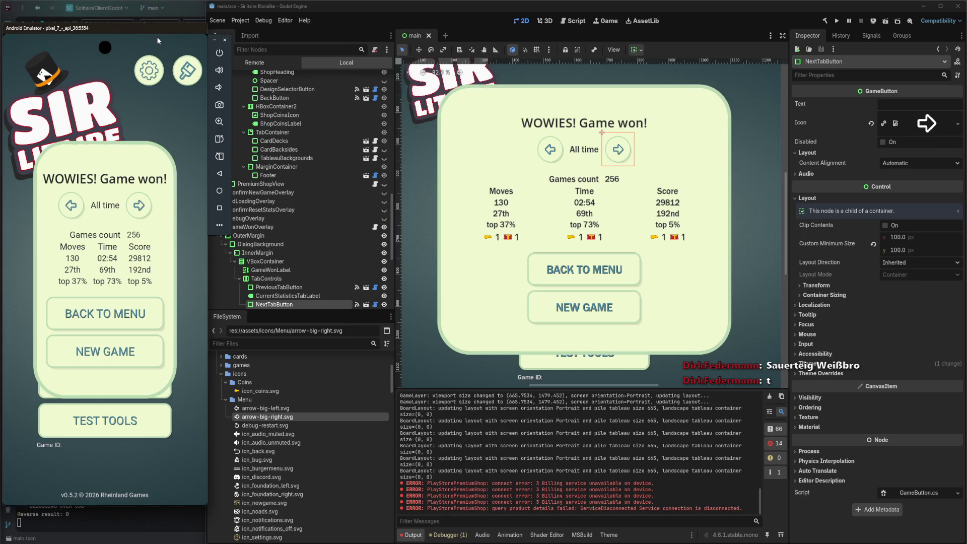
Cycle the win statistics between All time and Monthly with the arrow button, ending on All time
{"action": "left_click", "coordinate": [138, 205]}
{"action": "left_click", "coordinate": [138, 206]}
{"action": "left_click", "coordinate": [138, 205]}
{"action": "left_click", "coordinate": [138, 205]}
{"action": "left_click", "coordinate": [138, 206]}
{"action": "left_click", "coordinate": [138, 205]}
{"action": "left_click", "coordinate": [138, 205]}
{"action": "left_click", "coordinate": [138, 206]}
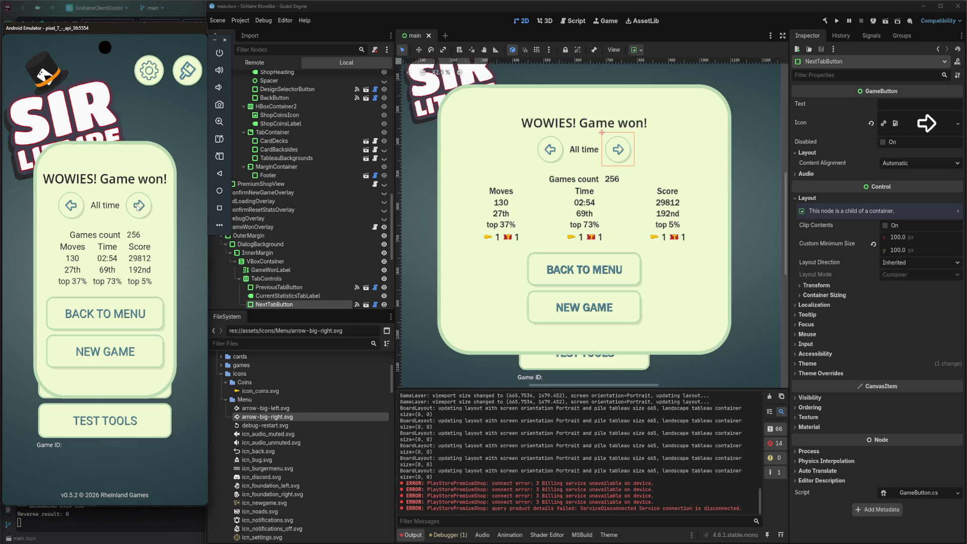
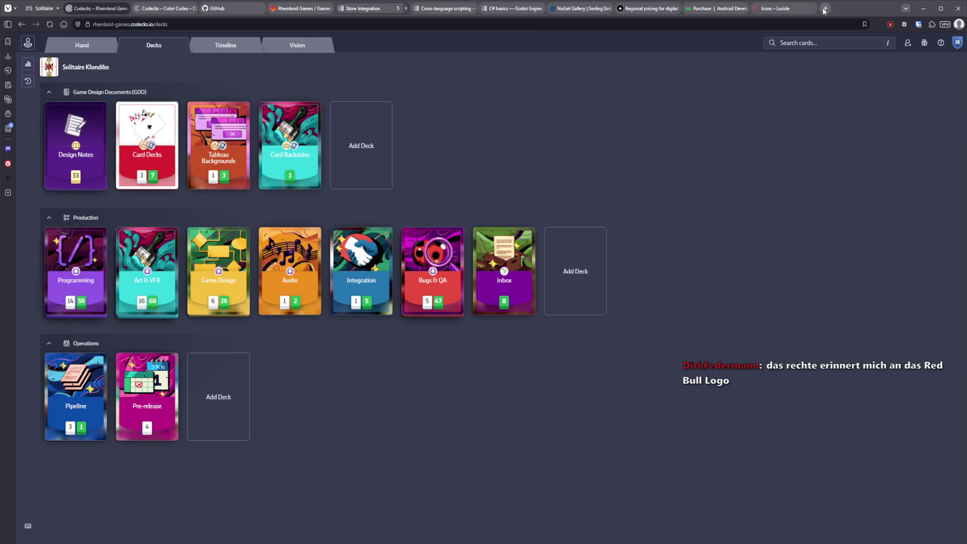
Open Wikipedia in a new Vivaldi tab via the 'wiki' suggestion
{"action": "left_click", "coordinate": [824, 11]}
{"action": "type", "text": "wiki"}
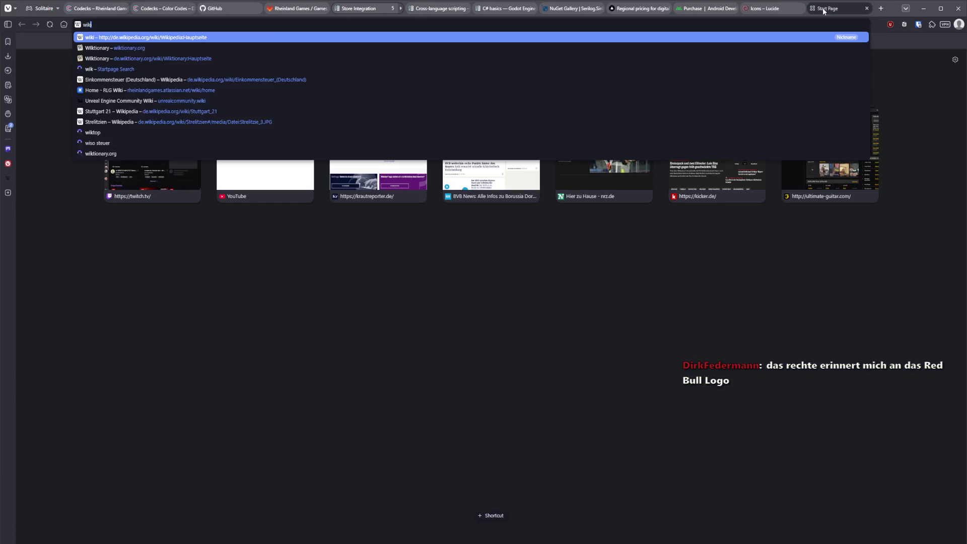
{"action": "key", "text": "Return"}
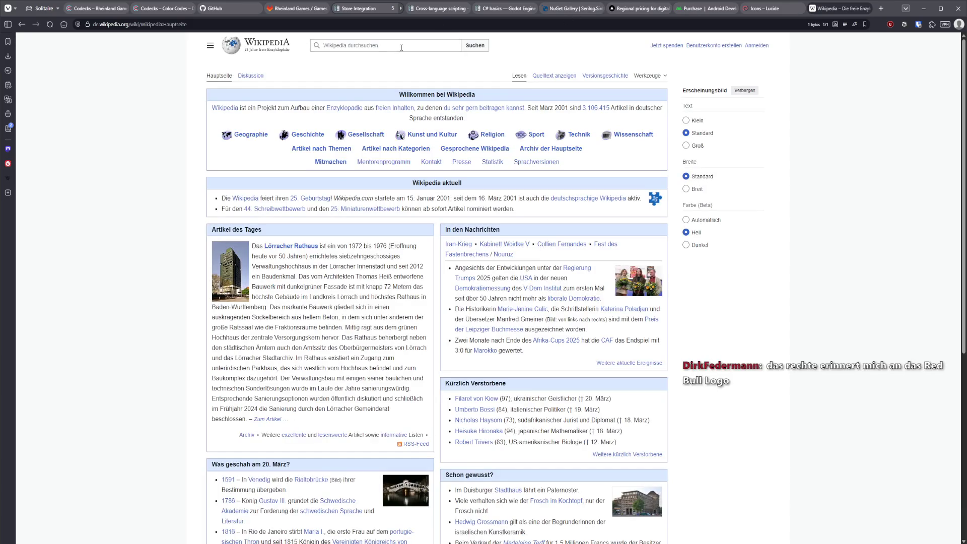
Search Wikipedia for 'Red Bull', read the article, then close its tab
{"action": "left_click", "coordinate": [401, 47]}
{"action": "type", "text": "Red Bull"}
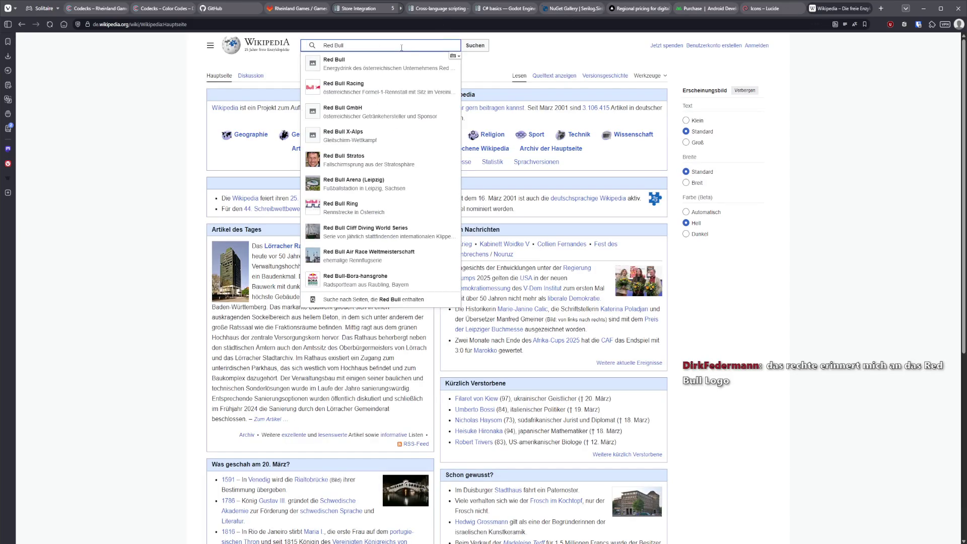
{"action": "key", "text": "Down"}
{"action": "key", "text": "Down"}
{"action": "key", "text": "Up"}
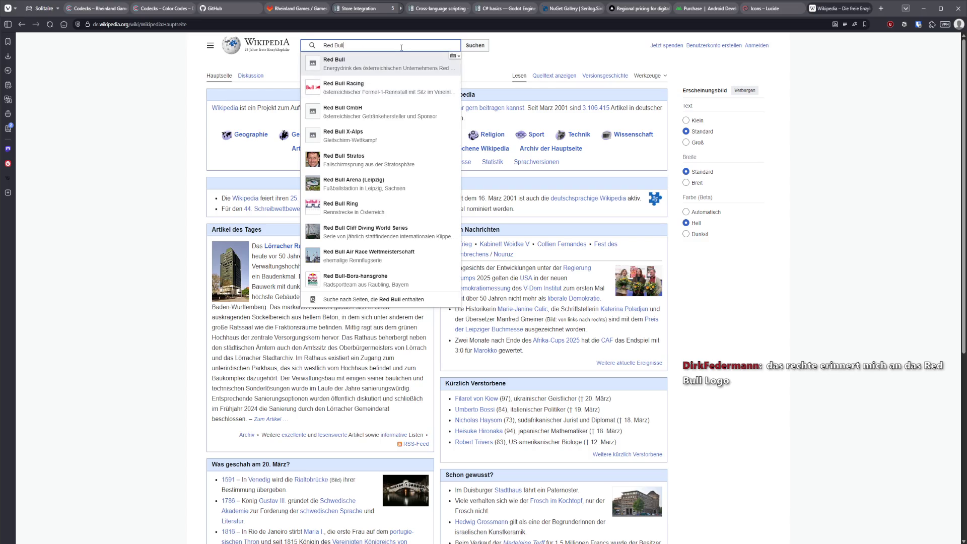
{"action": "key", "text": "Return"}
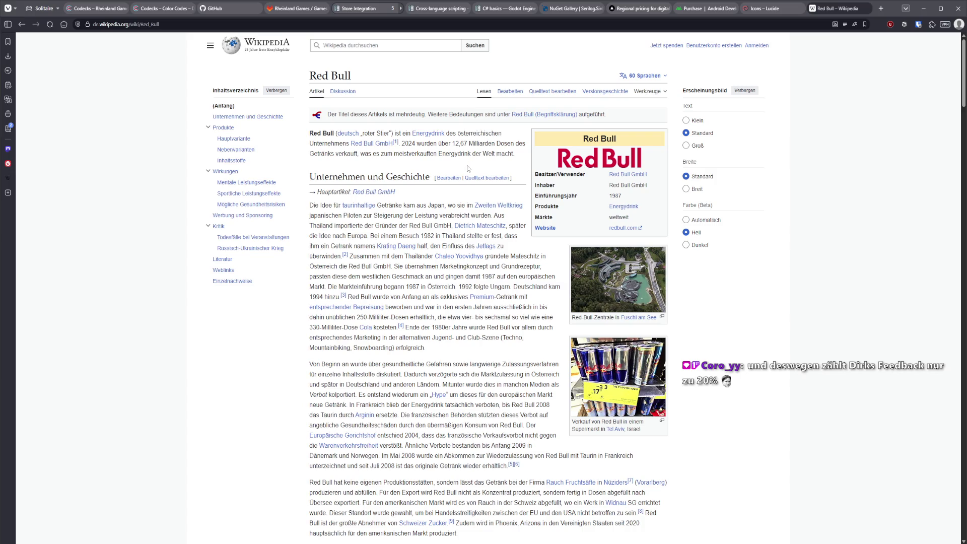
{"action": "key", "text": "ctrl+w"}
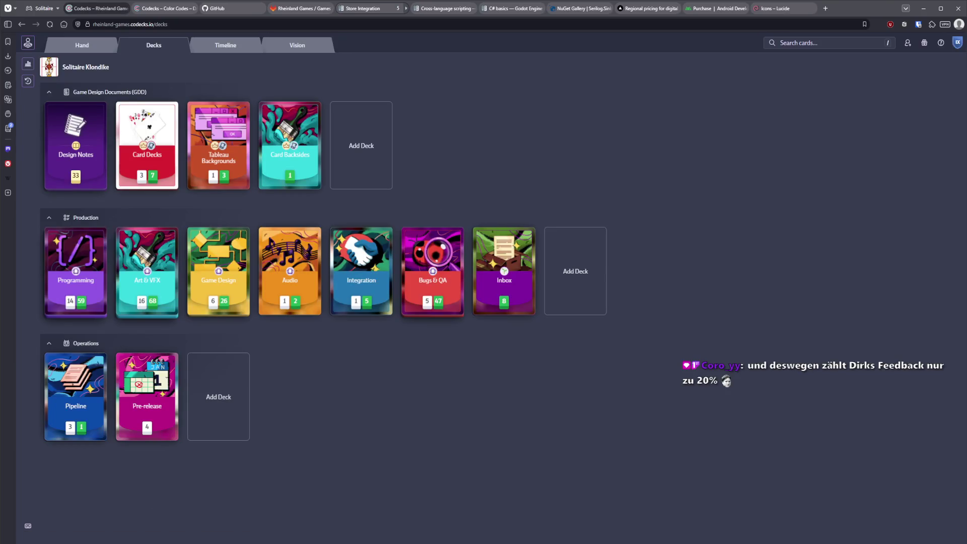
Load the Discord-shared Red Bull logo image URL in a new browser tab
{"action": "key", "text": "alt+Tab"}
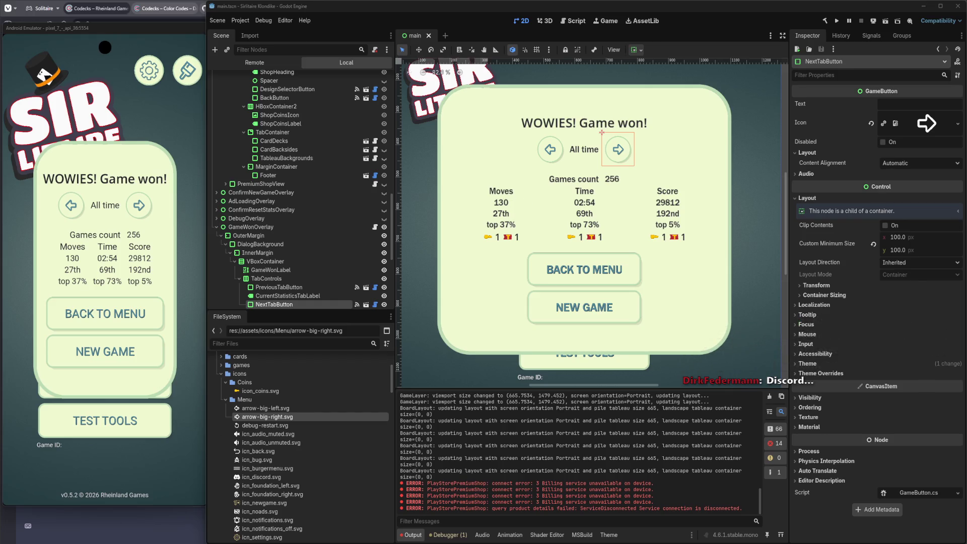
{"action": "key", "text": "alt+Tab"}
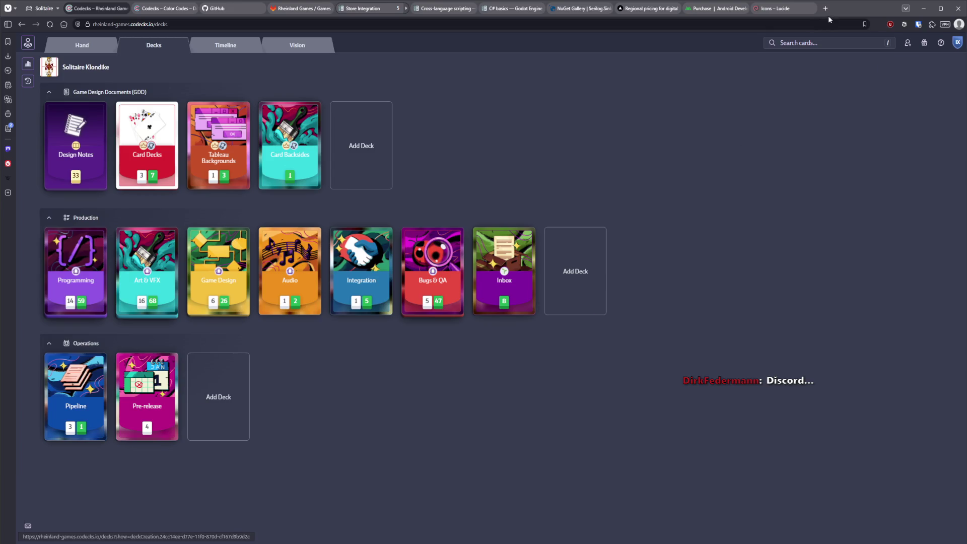
{"action": "left_click", "coordinate": [825, 8]}
{"action": "key", "text": "ctrl+v"}
{"action": "key", "text": "Return"}
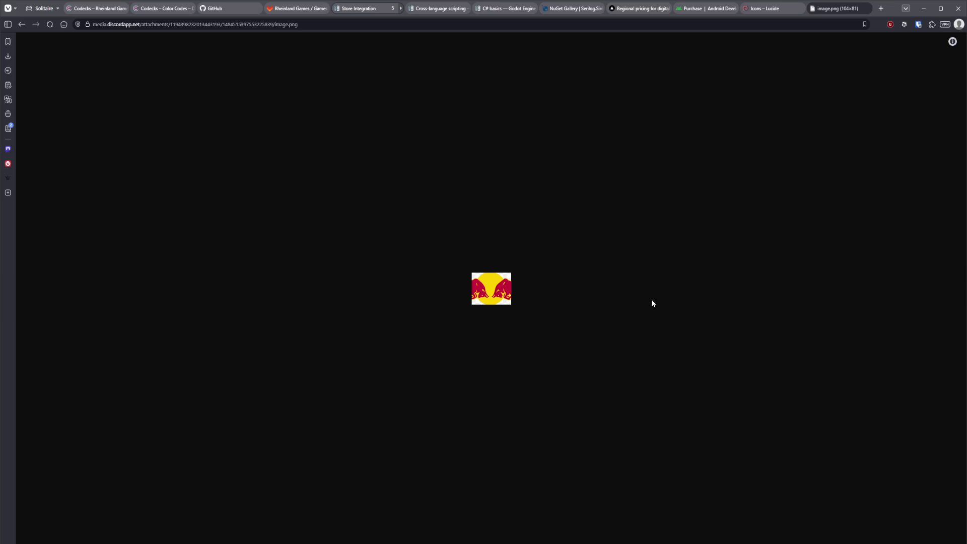
Switch to Rider and close the main.tscn diff view
{"action": "key", "text": "alt+Tab"}
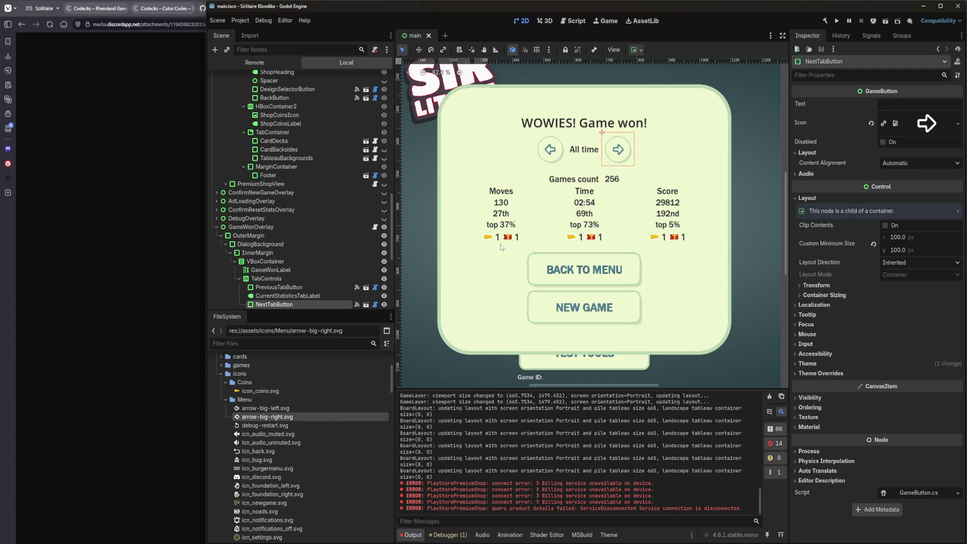
{"action": "key", "text": "alt+Tab"}
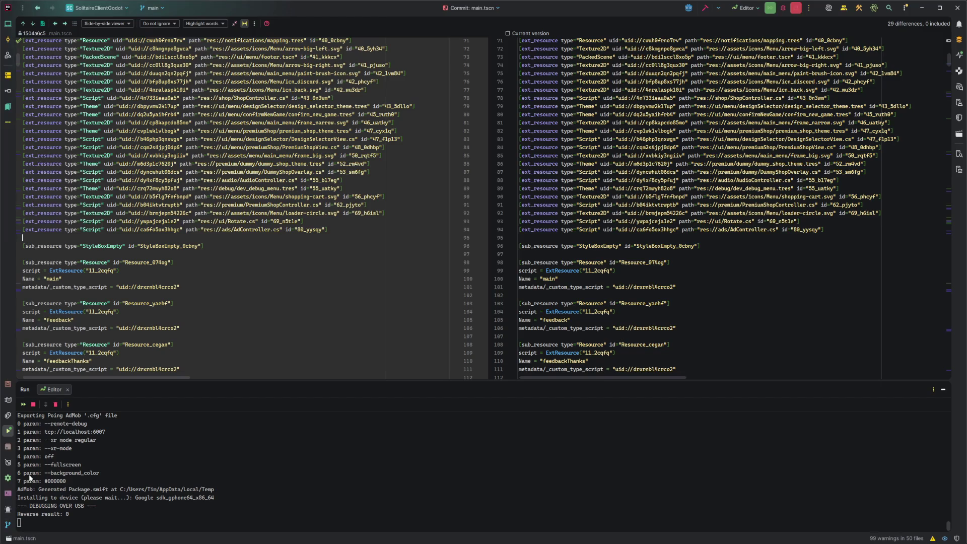
{"action": "left_click", "coordinate": [610, 235]}
{"action": "key", "text": "Escape"}
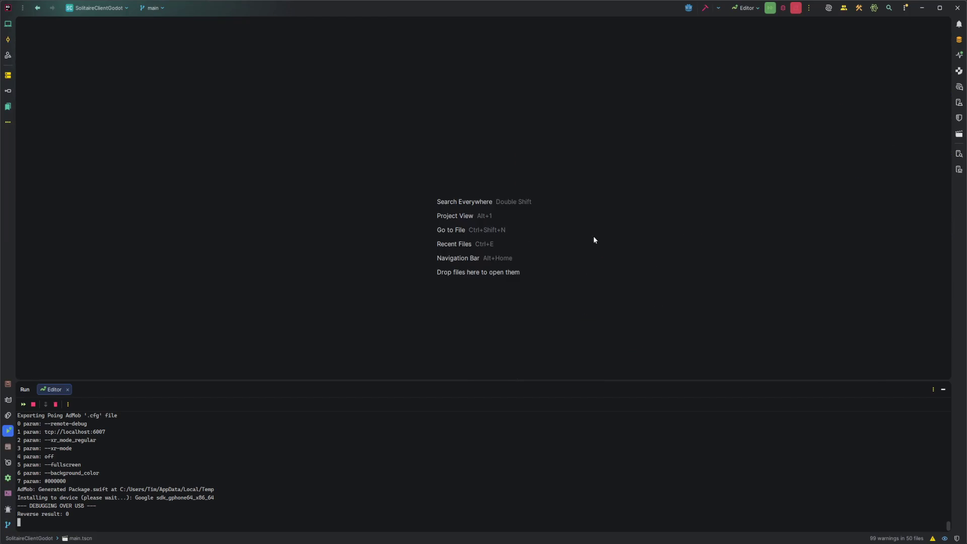
Search the project files for 'token' and look through the matches
{"action": "key", "text": "ctrl+shift+n"}
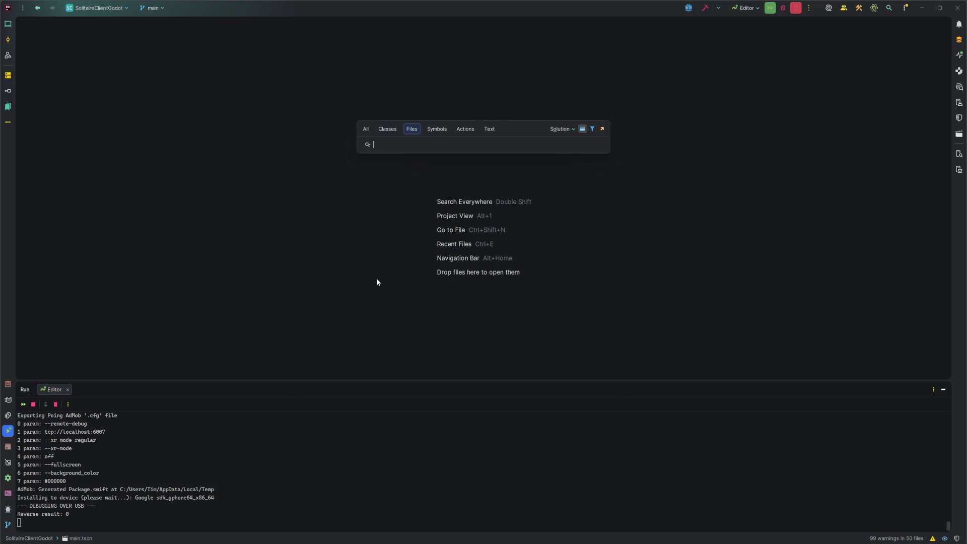
{"action": "type", "text": "token"}
{"action": "key", "text": "Down"}
{"action": "key", "text": "Up"}
{"action": "key", "text": "Return"}
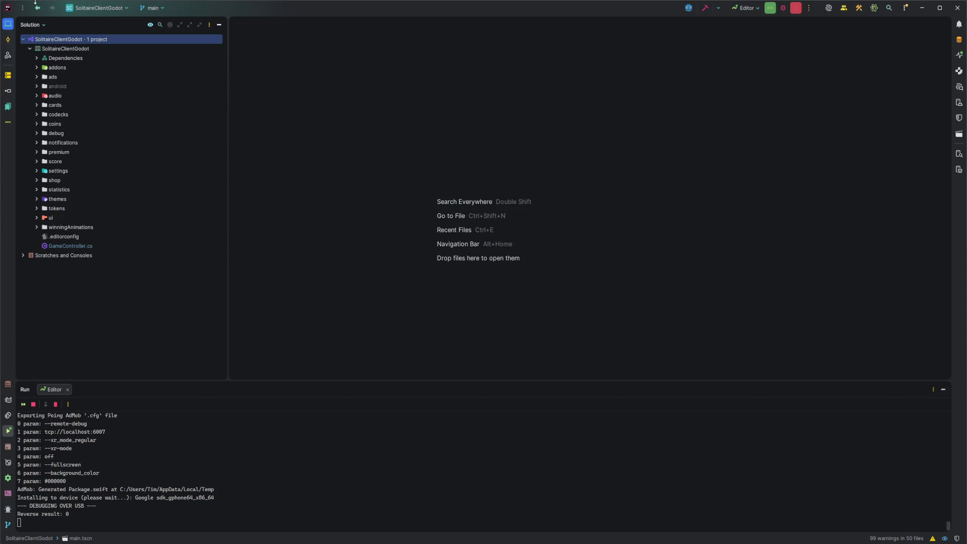
Show the project as File System and open assets/icons/Token/Icon_Token.svg
{"action": "left_click", "coordinate": [30, 25]}
{"action": "left_click", "coordinate": [33, 45]}
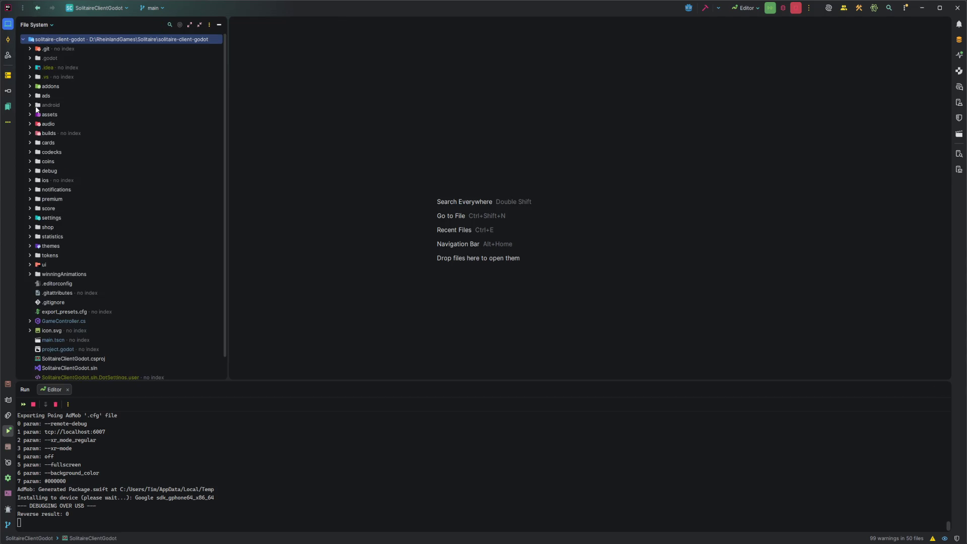
{"action": "left_click", "coordinate": [30, 115]}
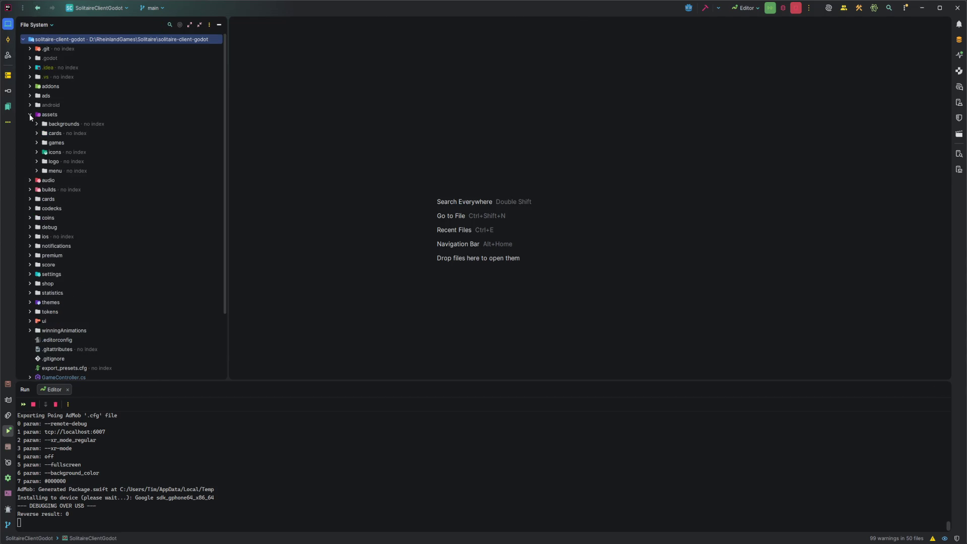
{"action": "left_click", "coordinate": [38, 153]}
{"action": "left_click", "coordinate": [44, 199]}
{"action": "double_click", "coordinate": [77, 209]}
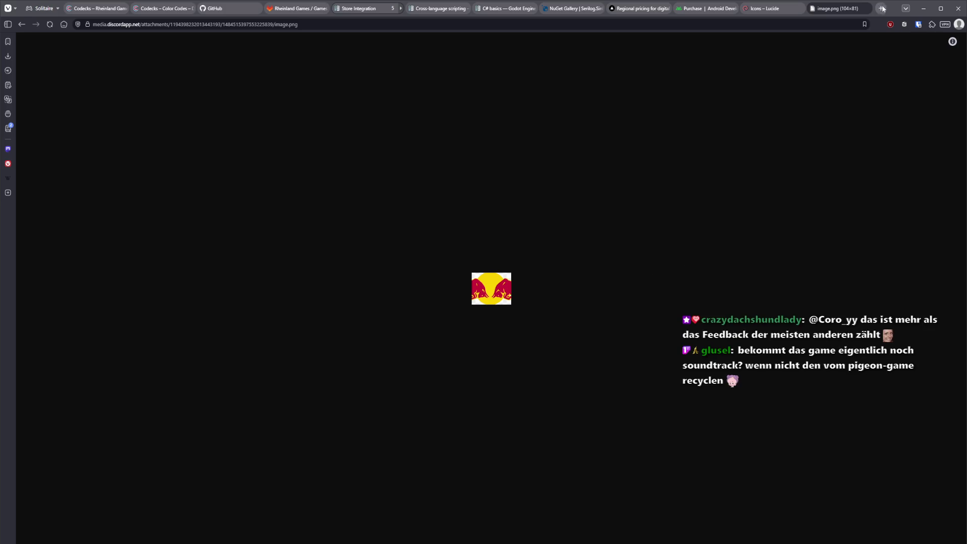
Narrow Vivaldi to compare the Red Bull logo with Rider's token icon, then widen it back
{"action": "left_click_drag", "start_coordinate": [964, 111], "coordinate": [604, 172]}
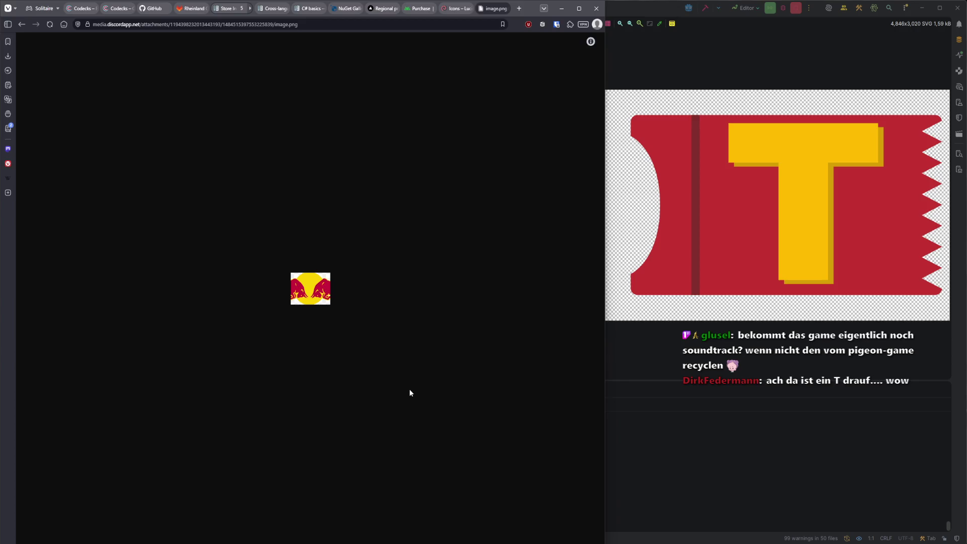
{"action": "left_click_drag", "start_coordinate": [604, 270], "coordinate": [963, 269]}
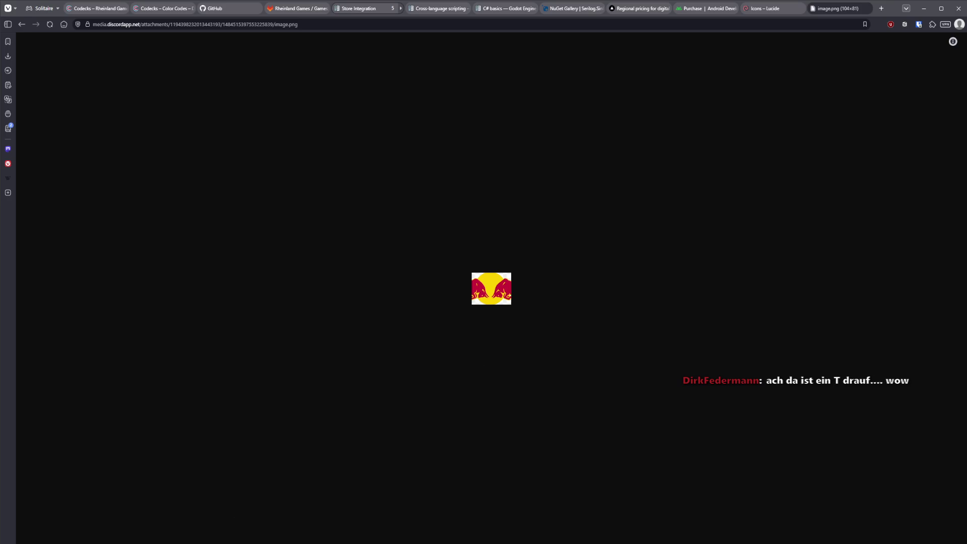
{"action": "key", "text": "alt+Tab"}
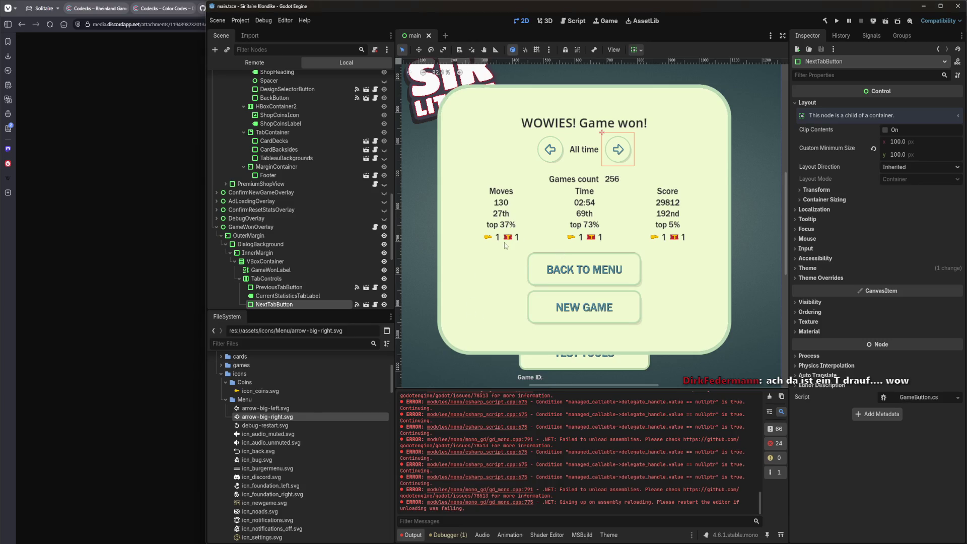
Zoom the main.tscn canvas and line up the emulator to compare the Game won dialog, then return to the Red Bull image
{"action": "scroll", "coordinate": [503, 245], "scroll_direction": "up", "scroll_amount": 2}
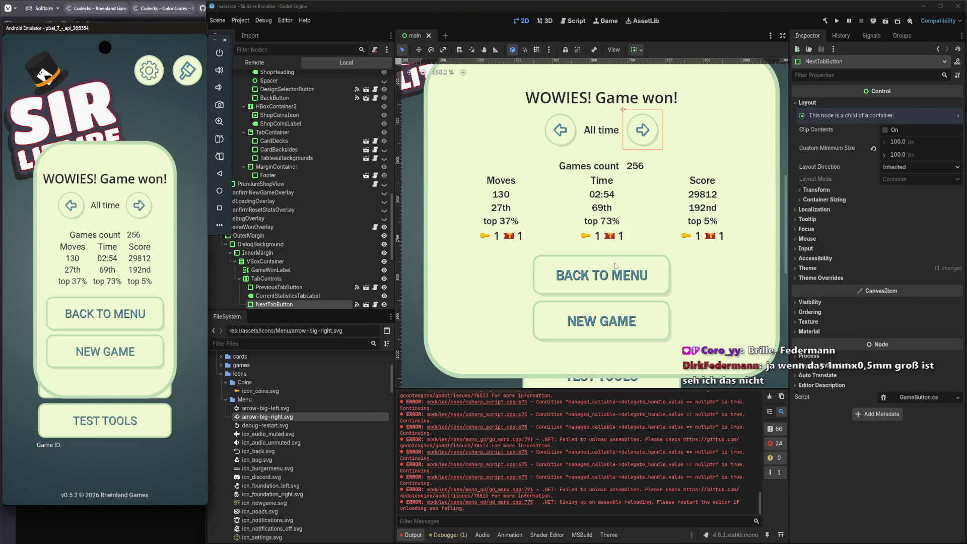
{"action": "left_click", "coordinate": [656, 7]}
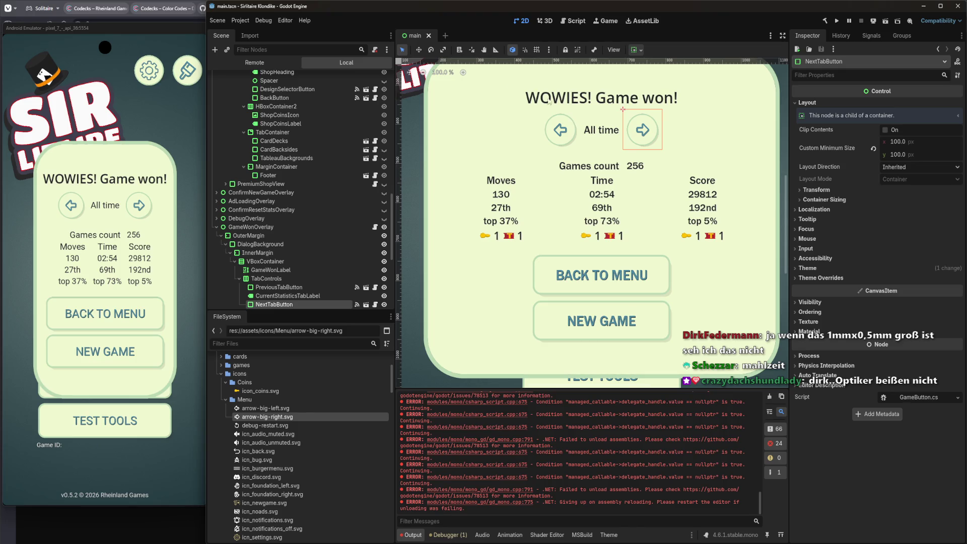
{"action": "left_click", "coordinate": [101, 29]}
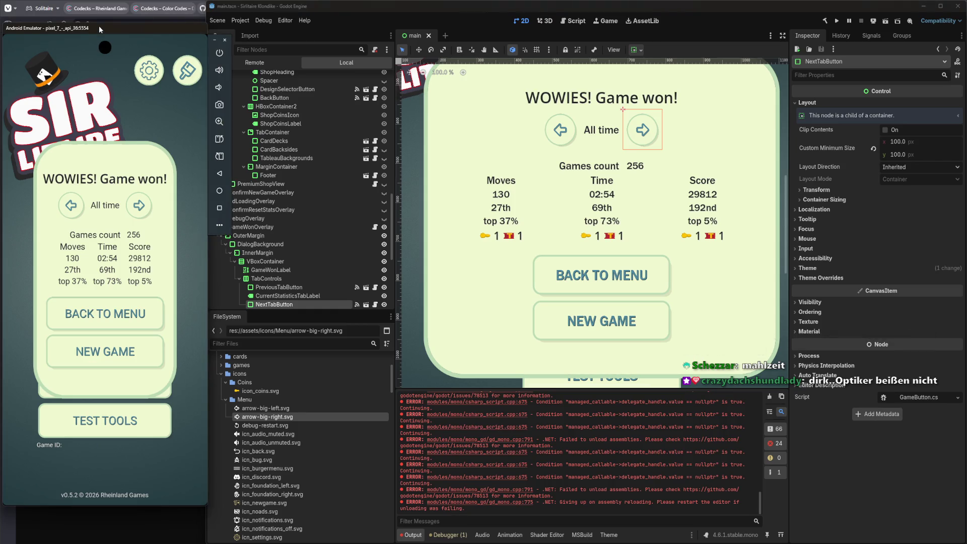
{"action": "left_click_drag", "start_coordinate": [100, 29], "coordinate": [98, 30]}
{"action": "left_click", "coordinate": [312, 8]}
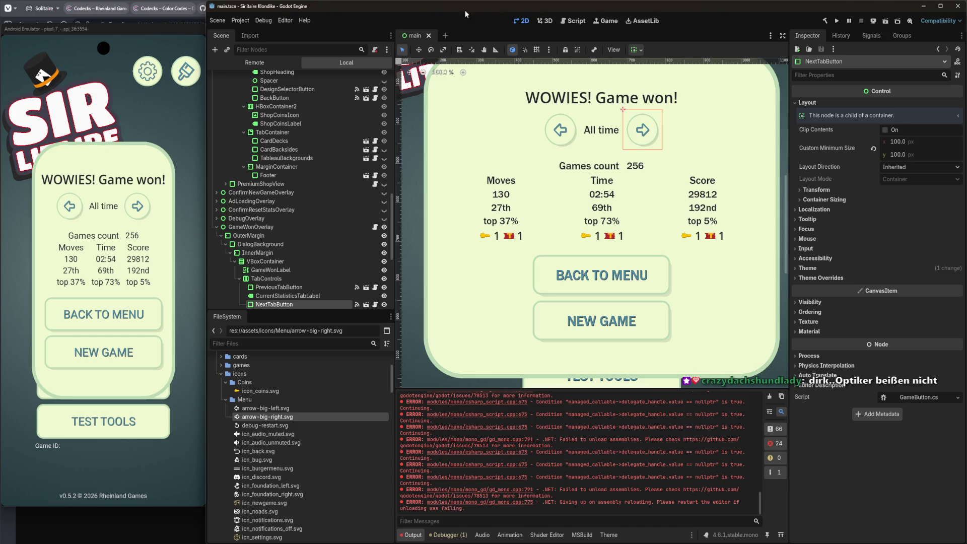
{"action": "left_click", "coordinate": [51, 492]}
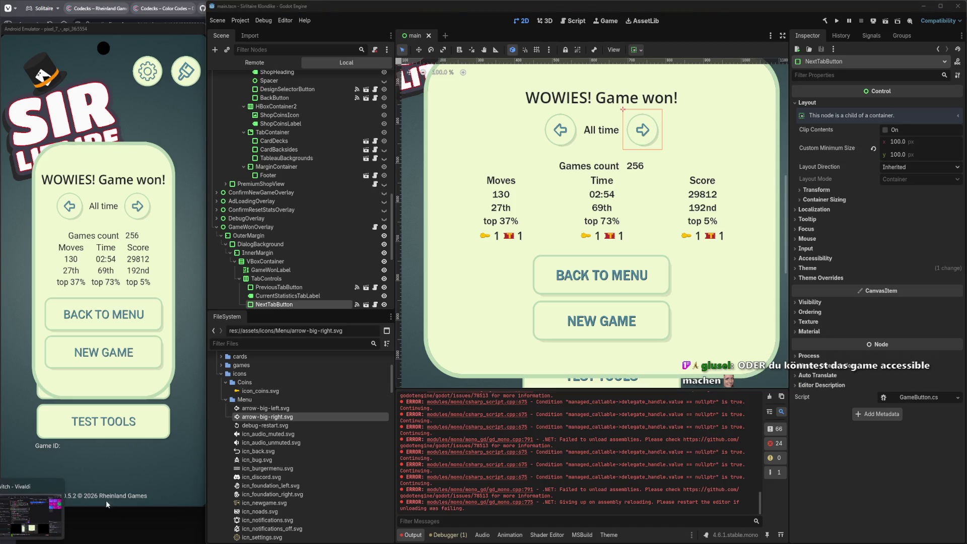
{"action": "left_click", "coordinate": [31, 512]}
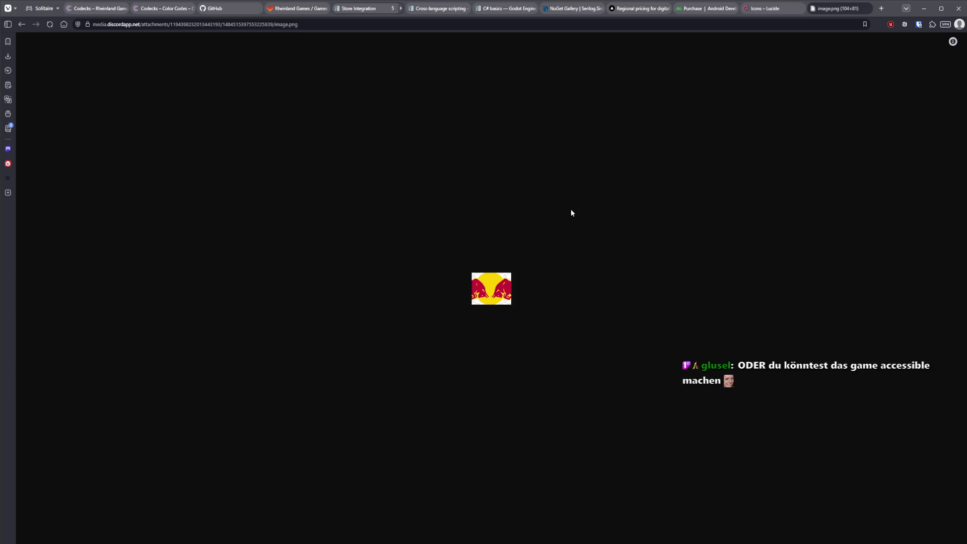
Close the Red Bull image tab and bring Rider back to the front
{"action": "middle_click", "coordinate": [851, 9]}
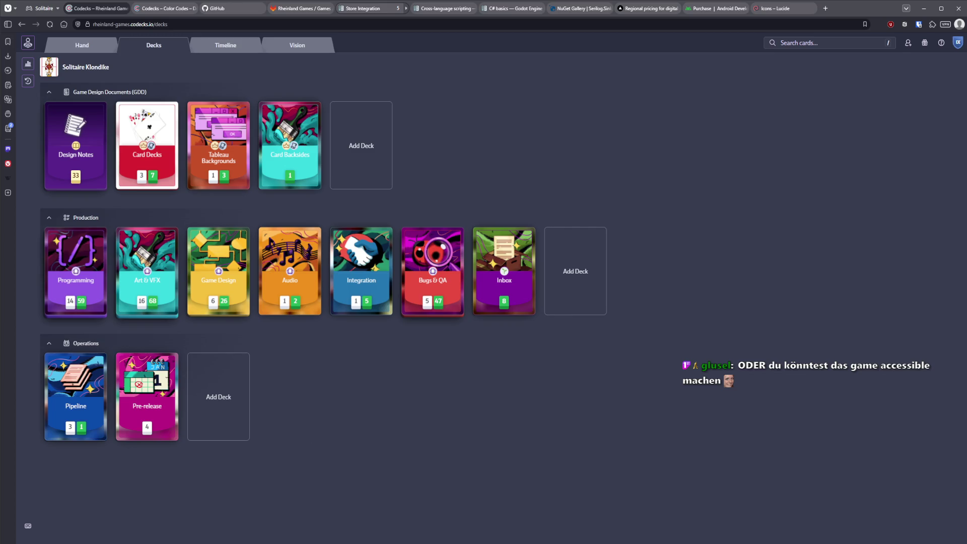
{"action": "mouse_move", "coordinate": [76, 543]}
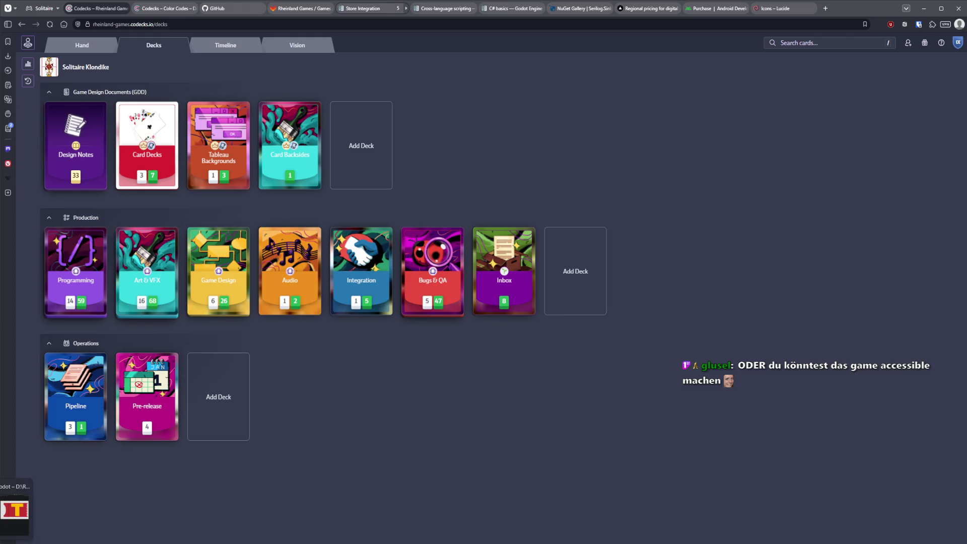
{"action": "left_click", "coordinate": [17, 509]}
{"action": "mouse_move", "coordinate": [75, 543]}
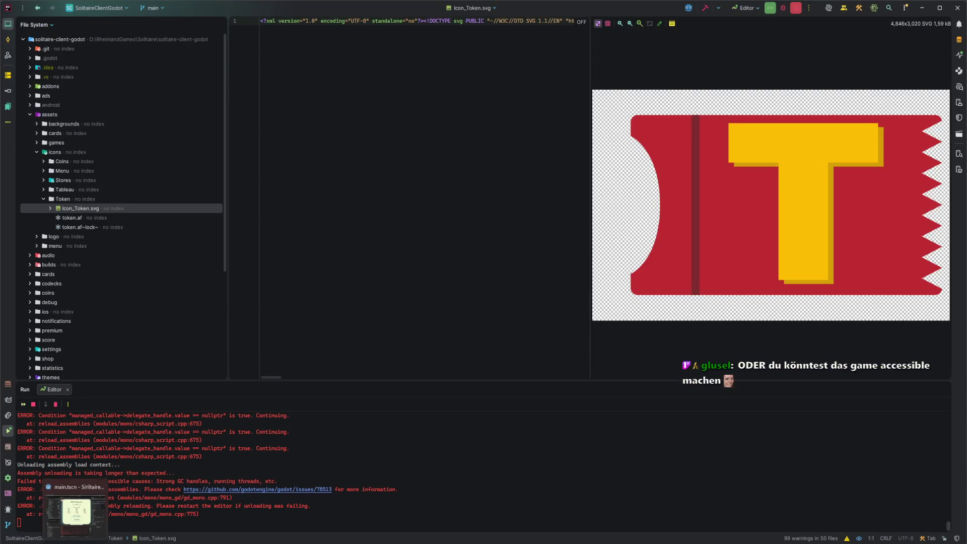
{"action": "left_click", "coordinate": [75, 509]}
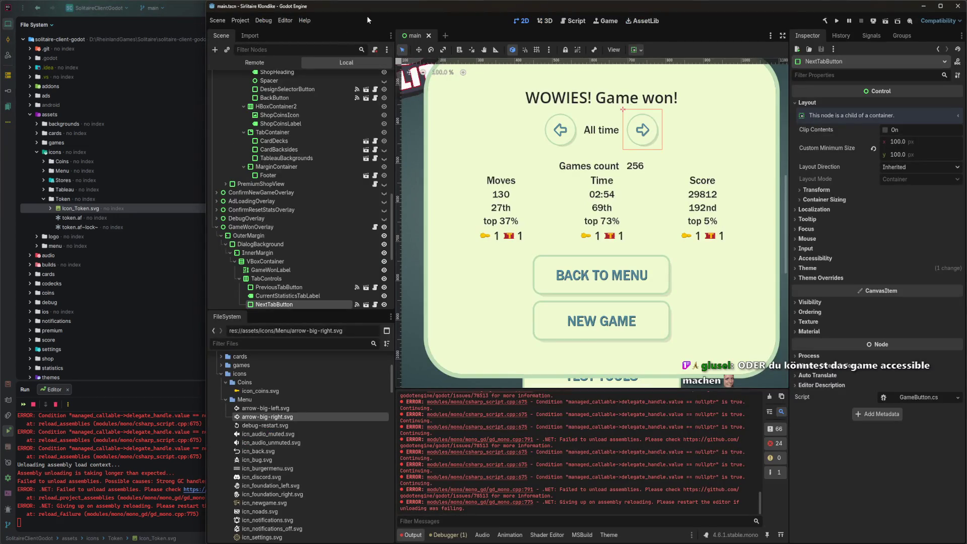
Collapse the assets folder in Rider, then hide Godot's GameWonOverlay to reveal the main menu
{"action": "left_click", "coordinate": [33, 118]}
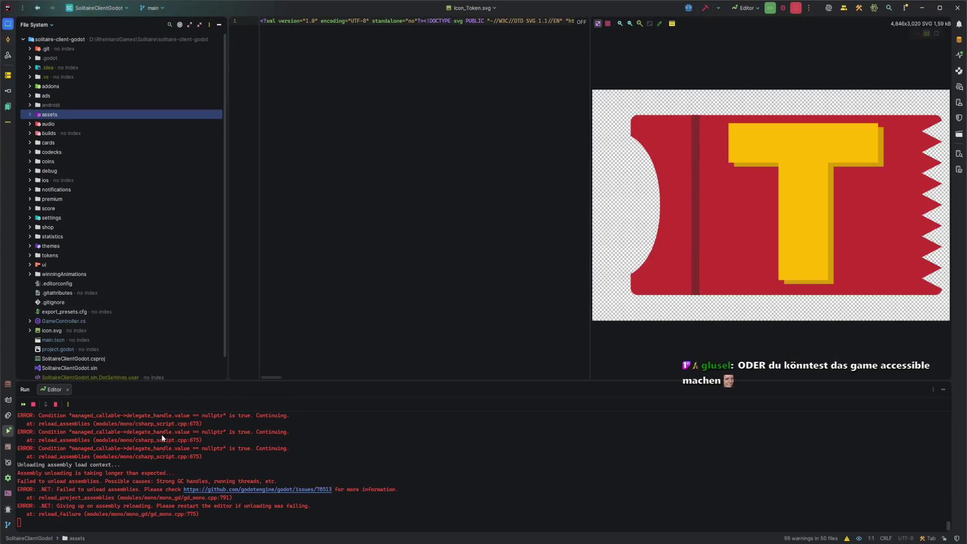
{"action": "key", "text": "alt+Tab"}
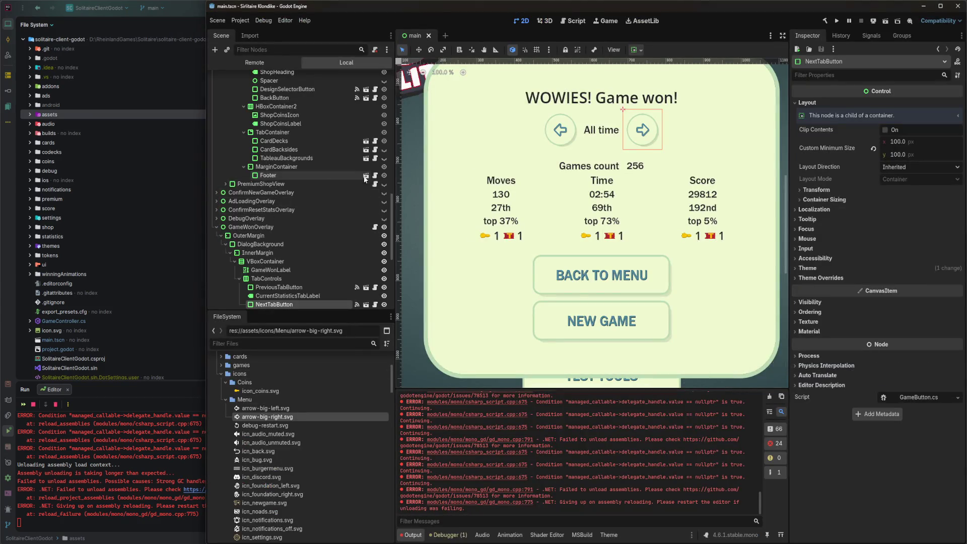
{"action": "left_click", "coordinate": [384, 227]}
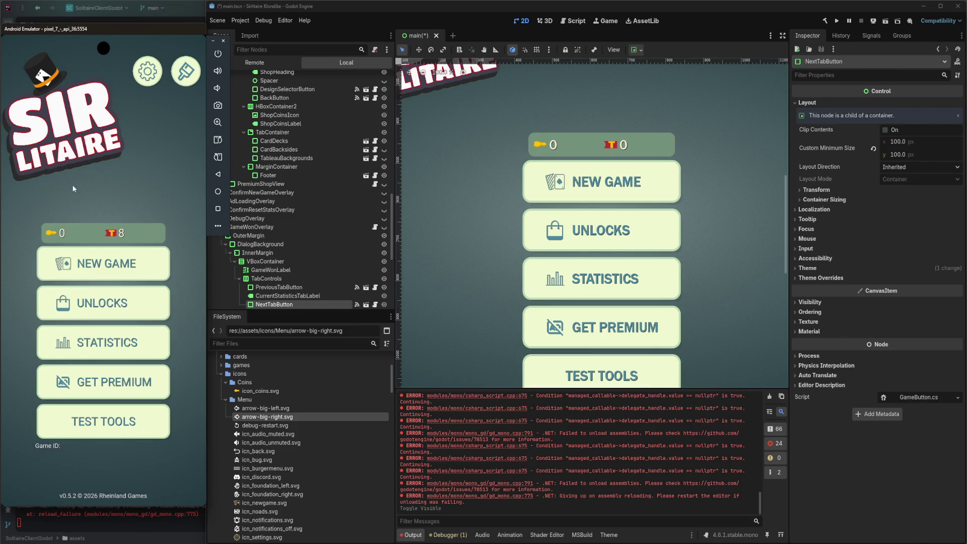
Bring the Godot editor back in front of the emulator's toolbar
{"action": "left_click", "coordinate": [445, 10]}
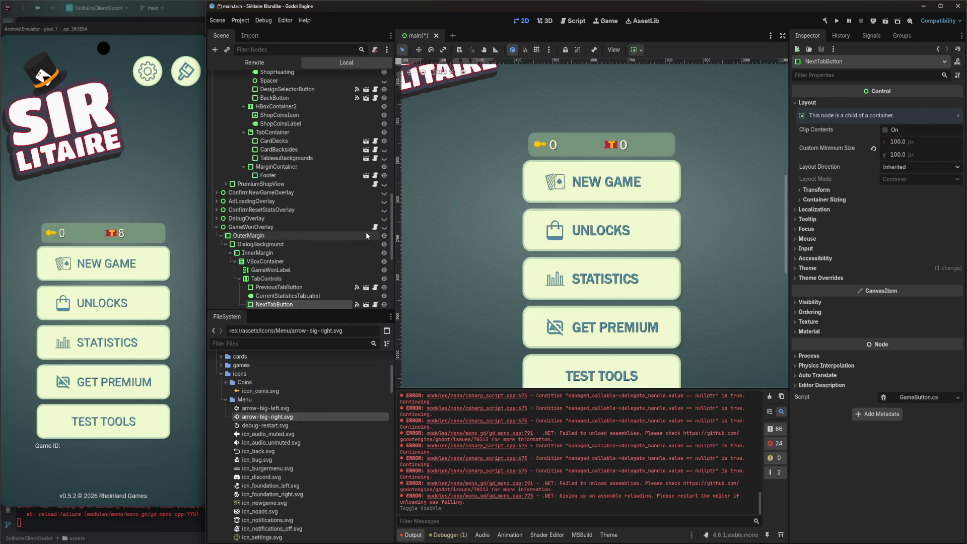
Turn GameWonOverlay's visibility back on so the 'WOWIES! Game won!' dialog shows
{"action": "left_click", "coordinate": [384, 227]}
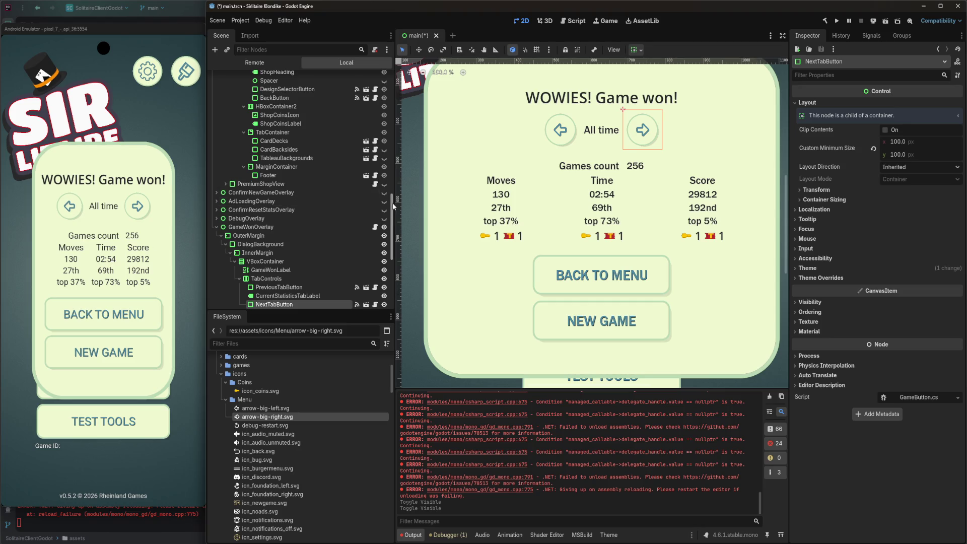
Toggle GameWonOverlay's eye icon off so the canvas returns to the main menu
{"action": "left_click", "coordinate": [384, 227]}
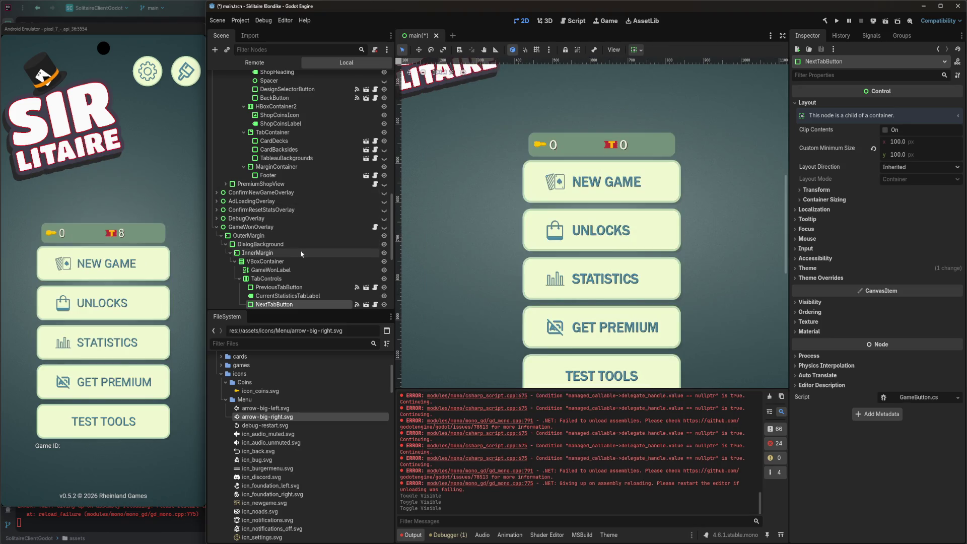
Collapse ShopView in the Scene tree and open GET PREMIUM in the emulator's running game
{"action": "scroll", "coordinate": [314, 240], "scroll_direction": "up", "scroll_amount": 3}
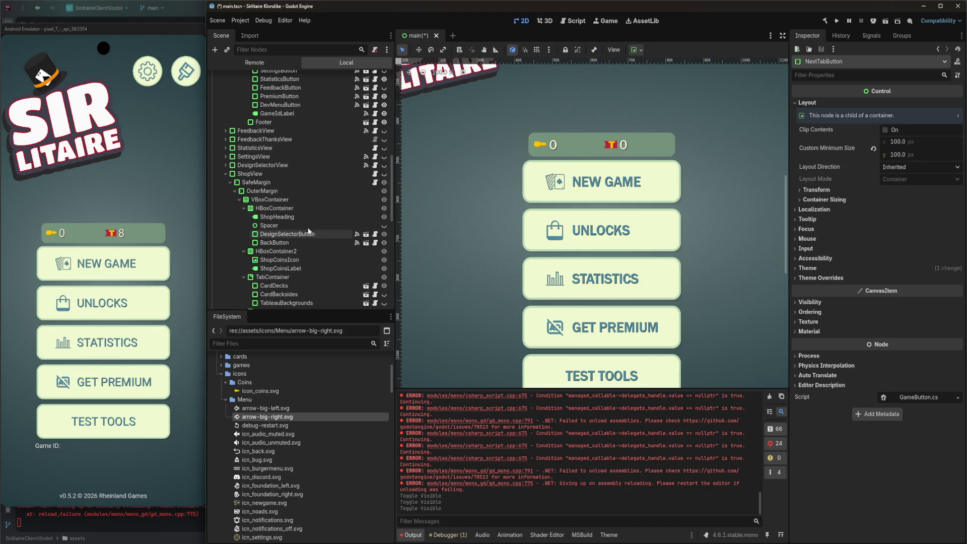
{"action": "left_click", "coordinate": [225, 174]}
{"action": "scroll", "coordinate": [243, 212], "scroll_direction": "down", "scroll_amount": 10}
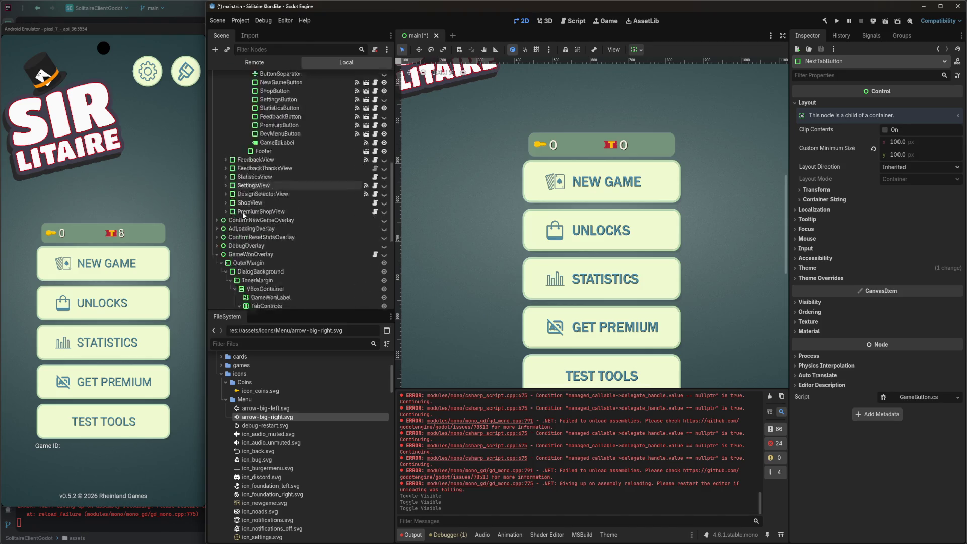
{"action": "scroll", "coordinate": [245, 215], "scroll_direction": "up", "scroll_amount": 3}
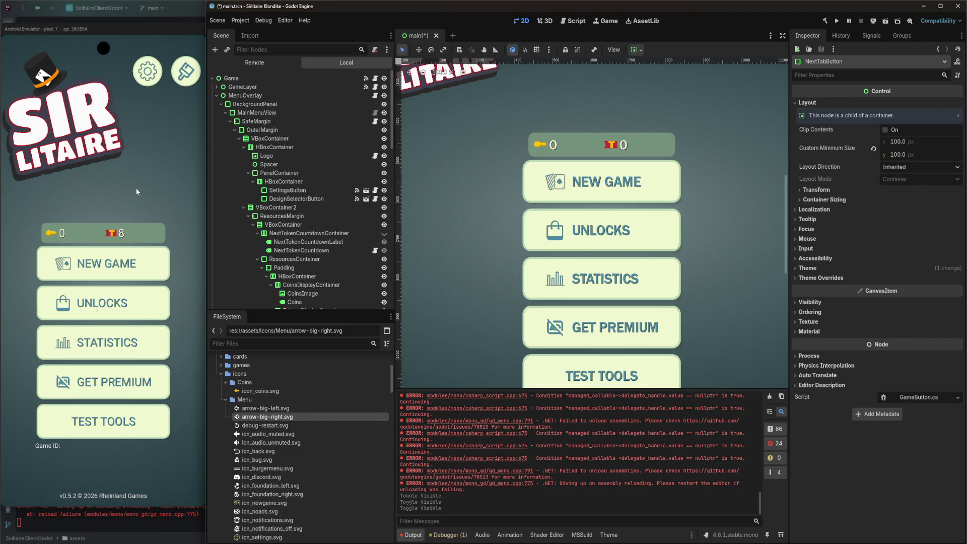
{"action": "left_click", "coordinate": [99, 389]}
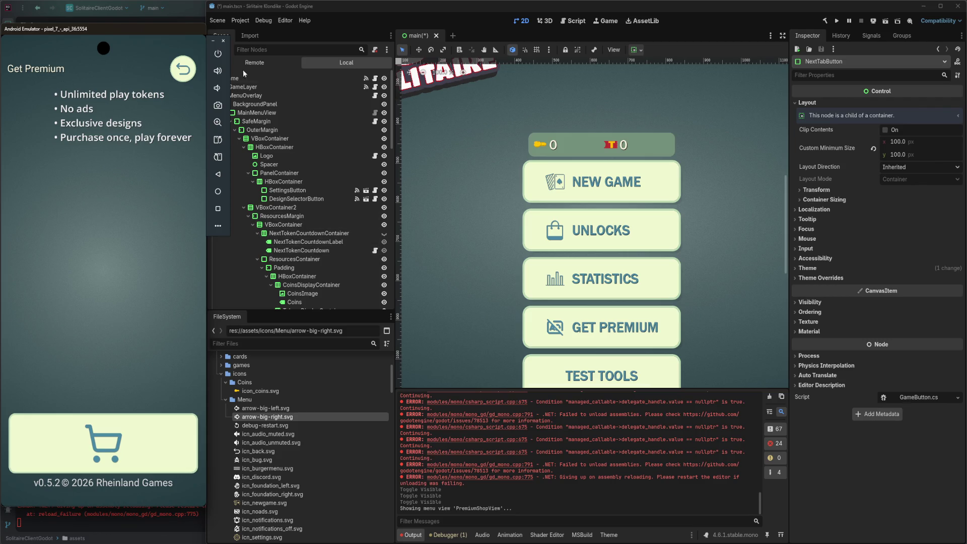
Collapse MainMenuView and inspect PremiumShopView's BenefitsLabel and its MarginContainer
{"action": "left_click", "coordinate": [298, 6]}
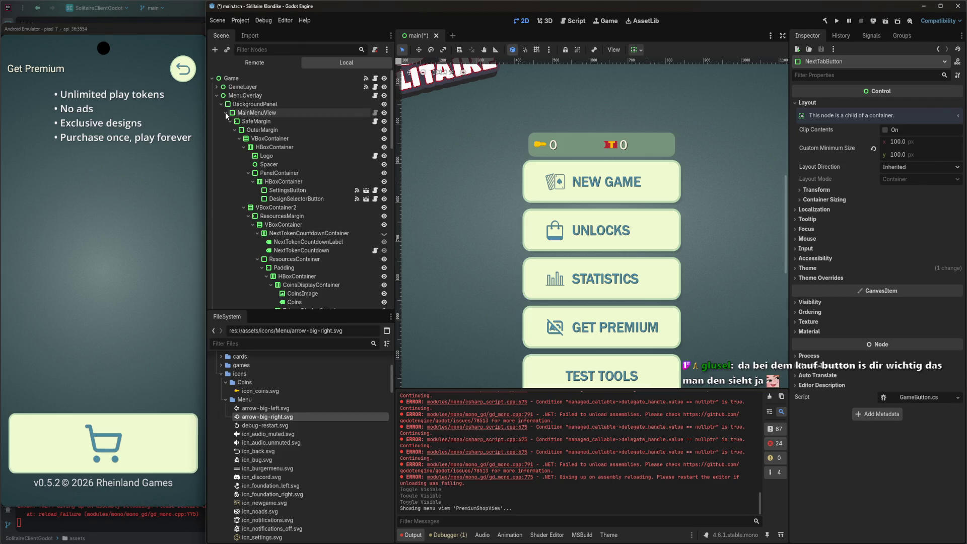
{"action": "left_click", "coordinate": [225, 112]}
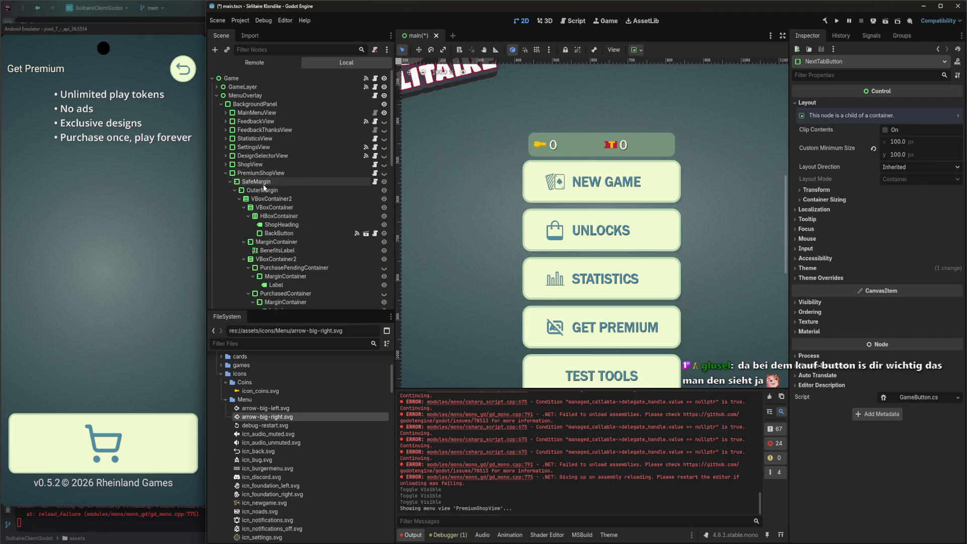
{"action": "scroll", "coordinate": [267, 181], "scroll_direction": "down", "scroll_amount": 5}
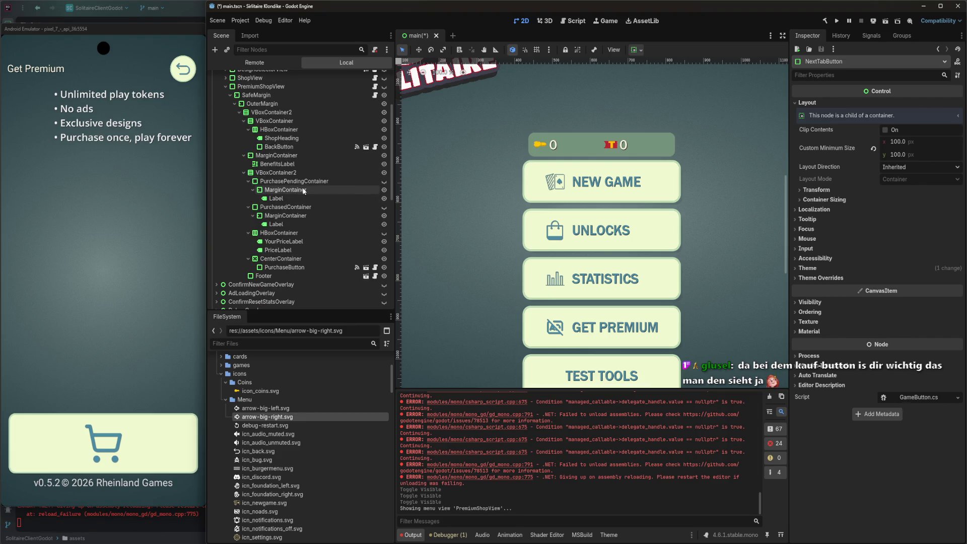
{"action": "left_click", "coordinate": [278, 165]}
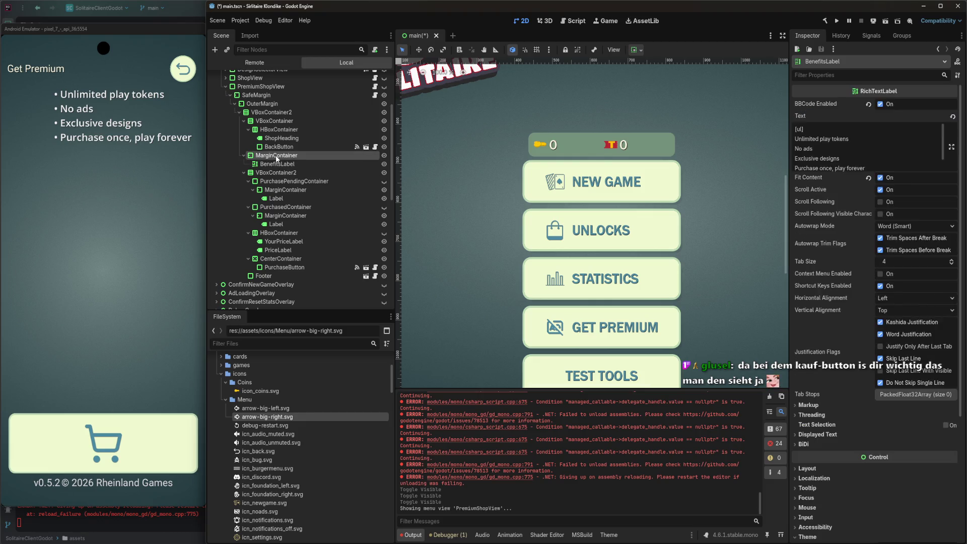
{"action": "left_click", "coordinate": [277, 155]}
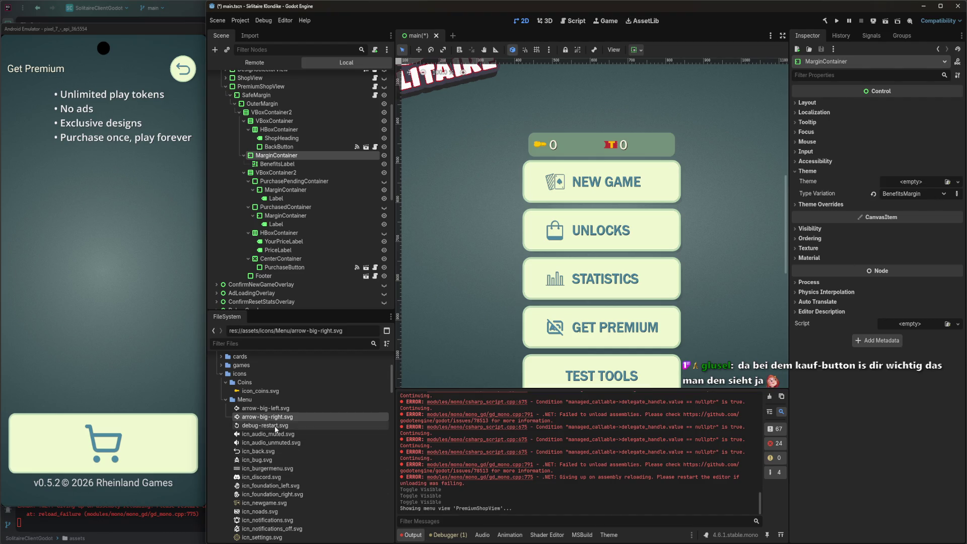
Inspect the CenterContainer and PurchaseButton, showing its 625 × 200 px size, then switch to the remote tree
{"action": "left_click", "coordinate": [220, 374]}
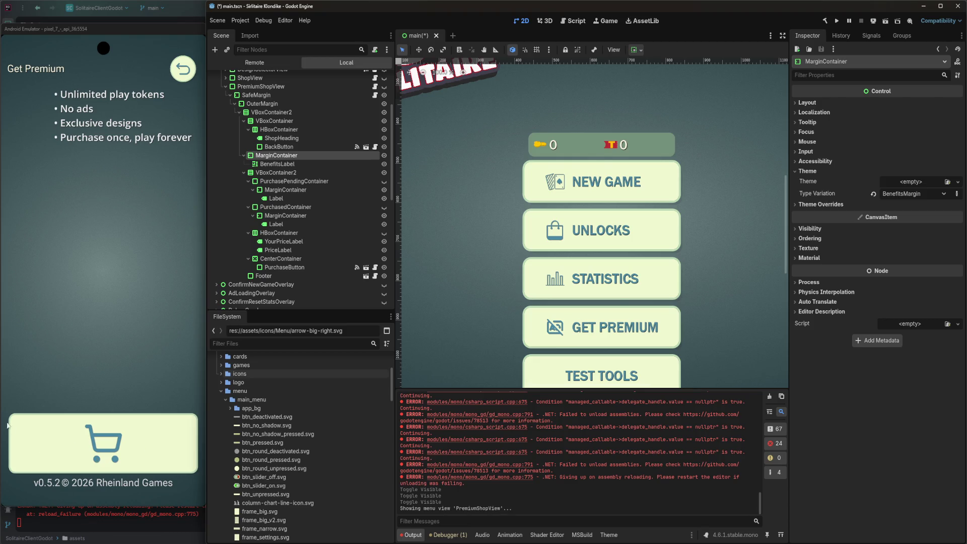
{"action": "left_click", "coordinate": [302, 259]}
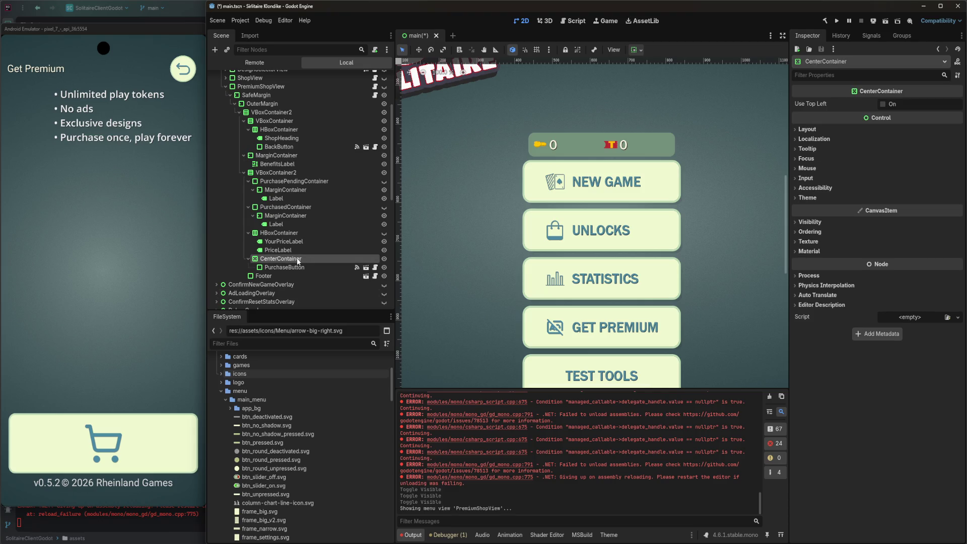
{"action": "left_click", "coordinate": [292, 267]}
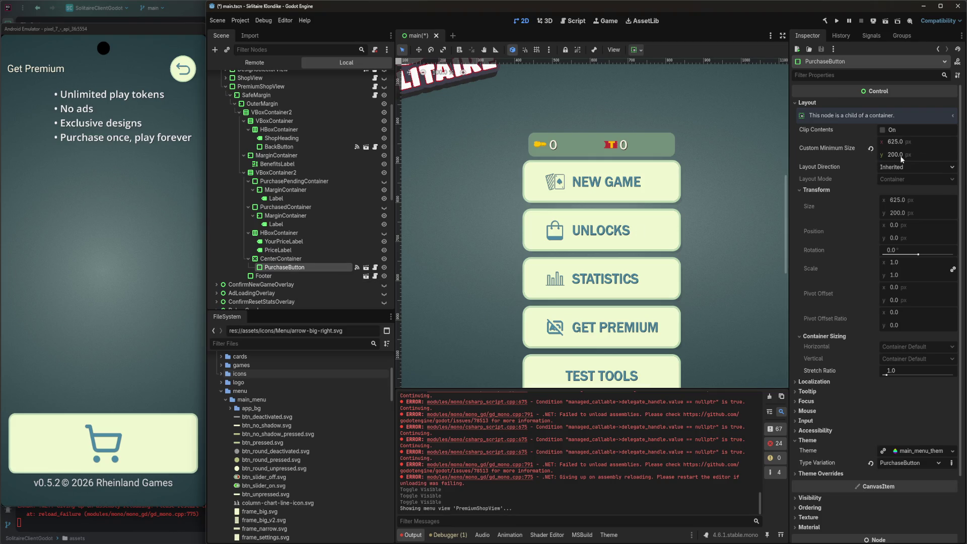
{"action": "left_click", "coordinate": [272, 62]}
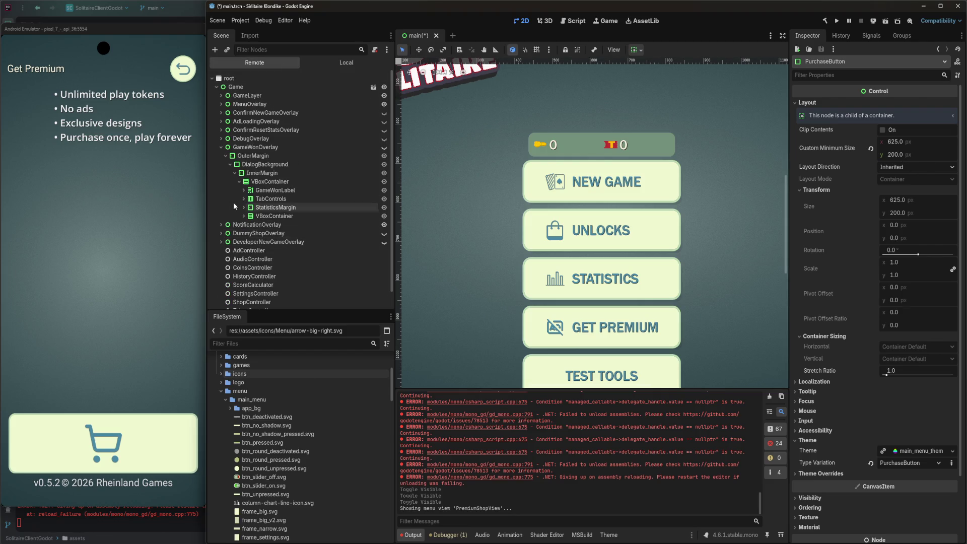
Expand the live tree from MenuOverlay down to PremiumShopView's PurchaseButton and inspect it
{"action": "left_click", "coordinate": [220, 147]}
{"action": "left_click", "coordinate": [220, 104]}
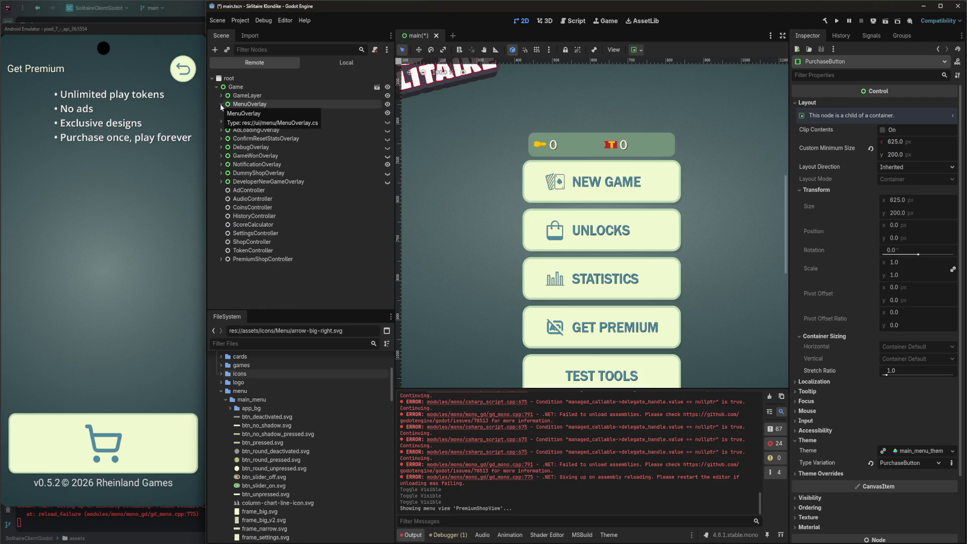
{"action": "left_click", "coordinate": [226, 112]}
{"action": "left_click", "coordinate": [230, 181]}
{"action": "left_click", "coordinate": [235, 190]}
{"action": "left_click", "coordinate": [239, 198]}
{"action": "left_click", "coordinate": [244, 207]}
{"action": "left_click", "coordinate": [249, 234]}
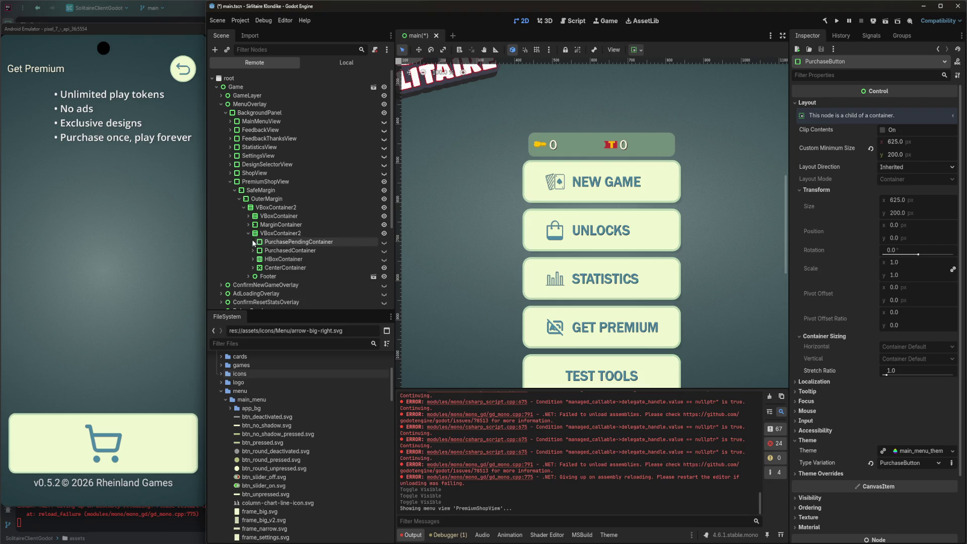
{"action": "left_click", "coordinate": [253, 268]}
{"action": "left_click", "coordinate": [283, 277]}
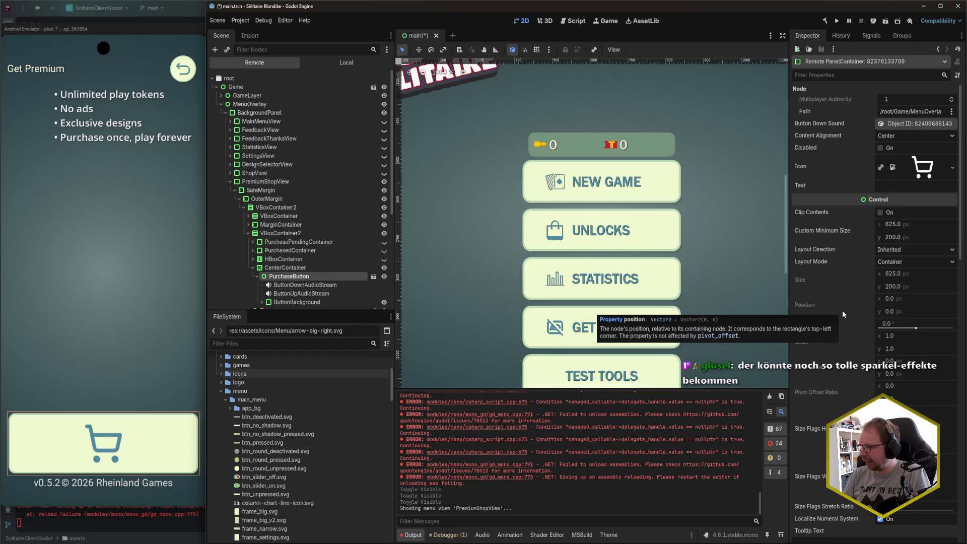
Fold PurchaseButton and CenterContainer back up and scroll the FileSystem to the menu subfolders
{"action": "left_click", "coordinate": [253, 276]}
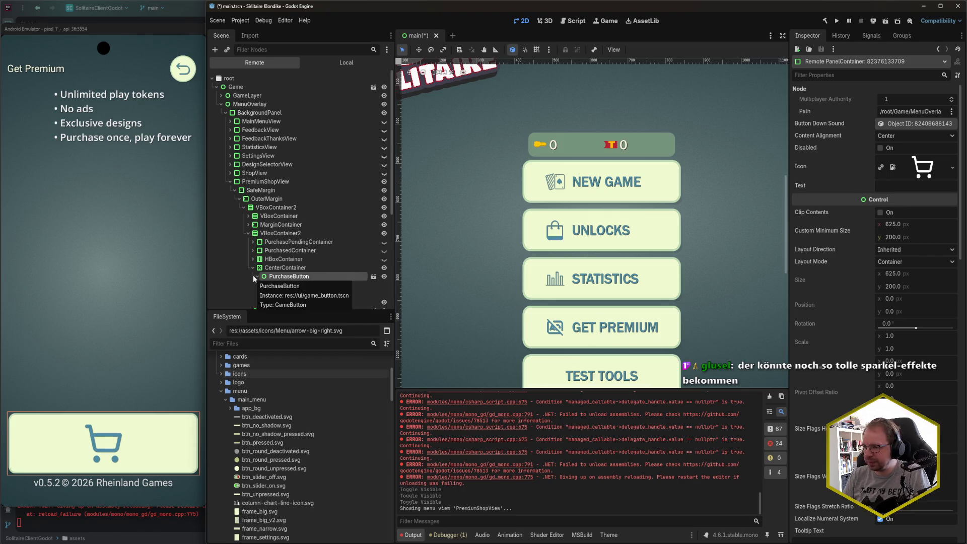
{"action": "left_click", "coordinate": [253, 267]}
{"action": "left_click", "coordinate": [328, 65]}
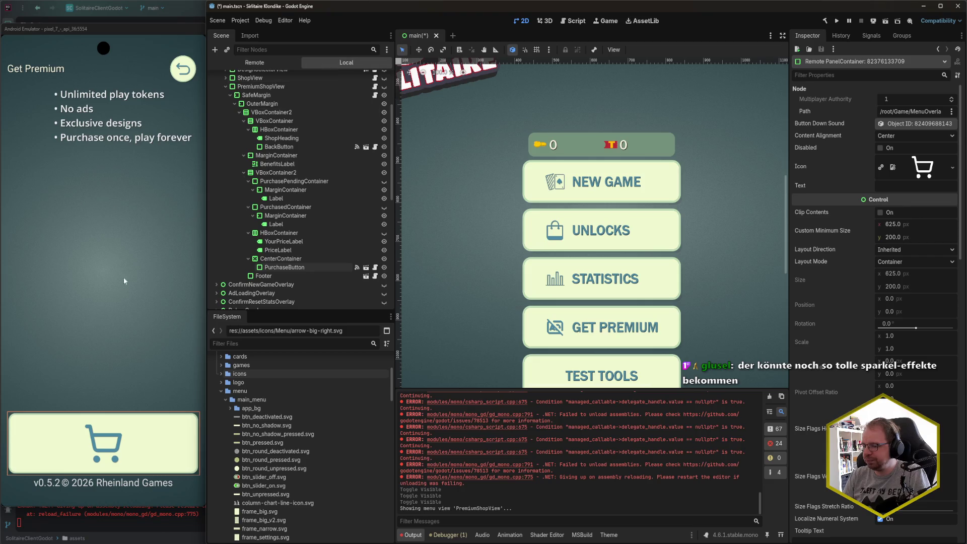
{"action": "left_click", "coordinate": [81, 111]}
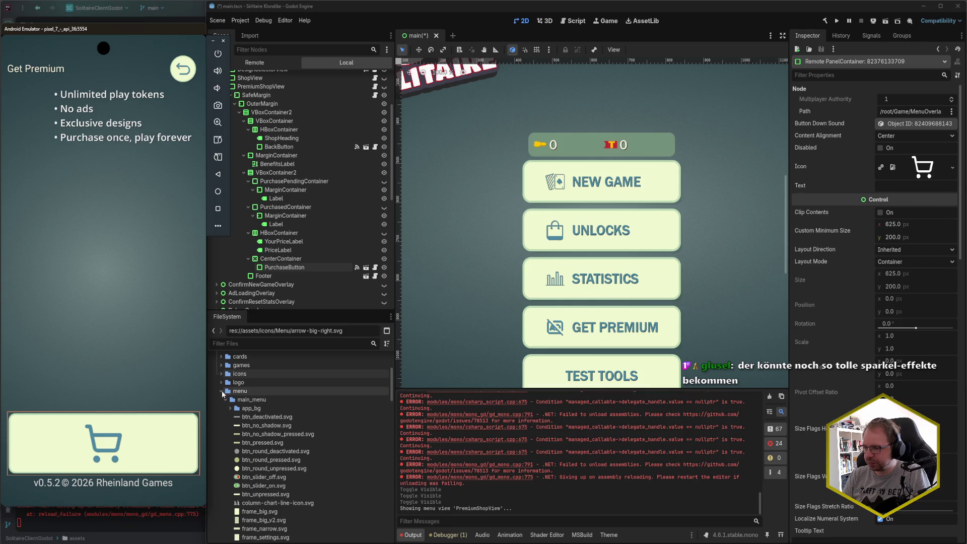
{"action": "scroll", "coordinate": [227, 418], "scroll_direction": "down", "scroll_amount": 10}
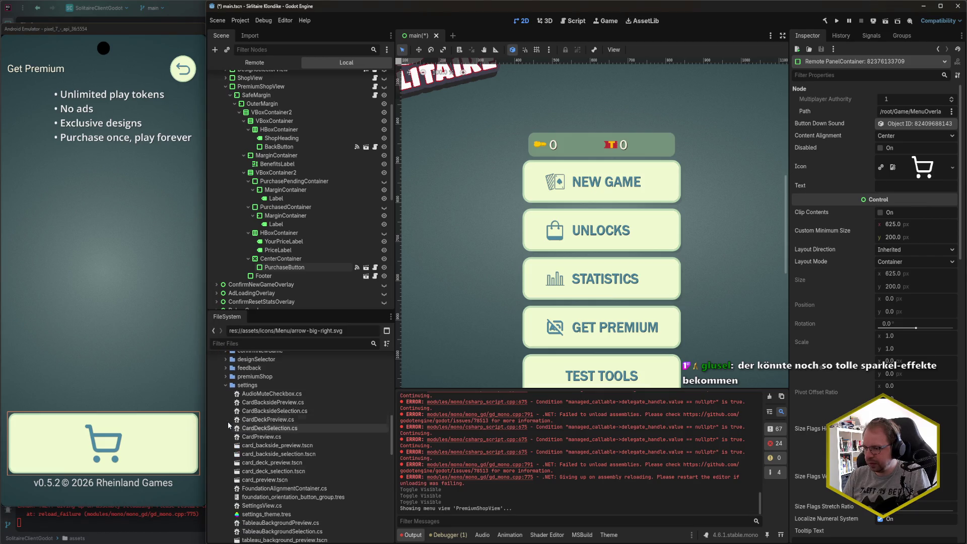
{"action": "left_click", "coordinate": [225, 384]}
Open premium_shop_theme.tres from the premiumShop folder in the theme editor
{"action": "left_click", "coordinate": [225, 376]}
{"action": "left_click", "coordinate": [225, 419]}
{"action": "double_click", "coordinate": [304, 393]}
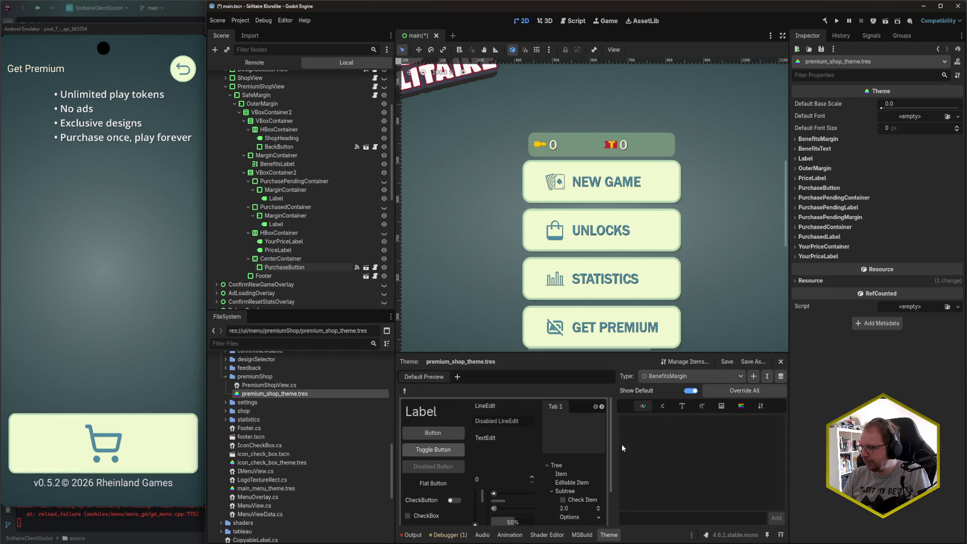
Set BenefitsMargin's margin_left constant to 0, remove the override, and save
{"action": "left_click", "coordinate": [666, 407]}
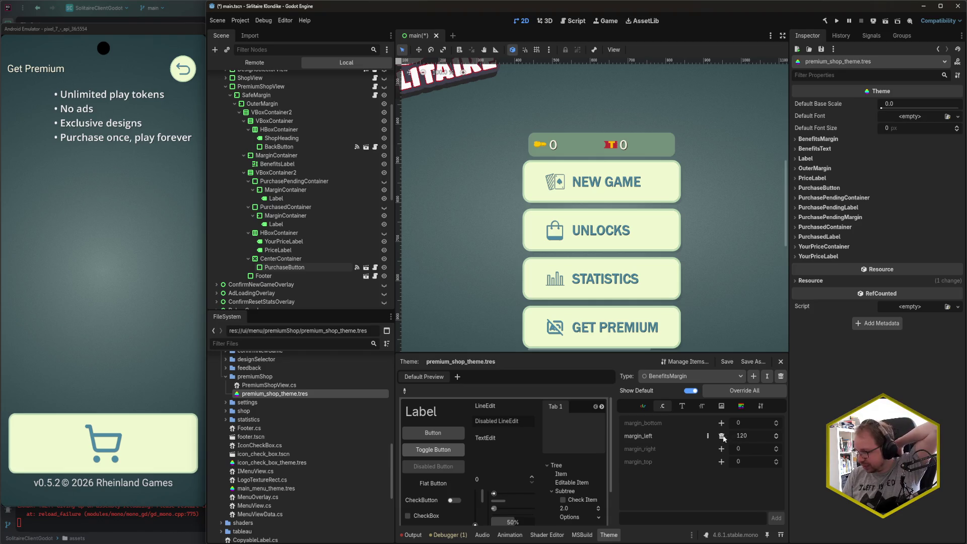
{"action": "double_click", "coordinate": [755, 441]}
{"action": "type", "text": "0"}
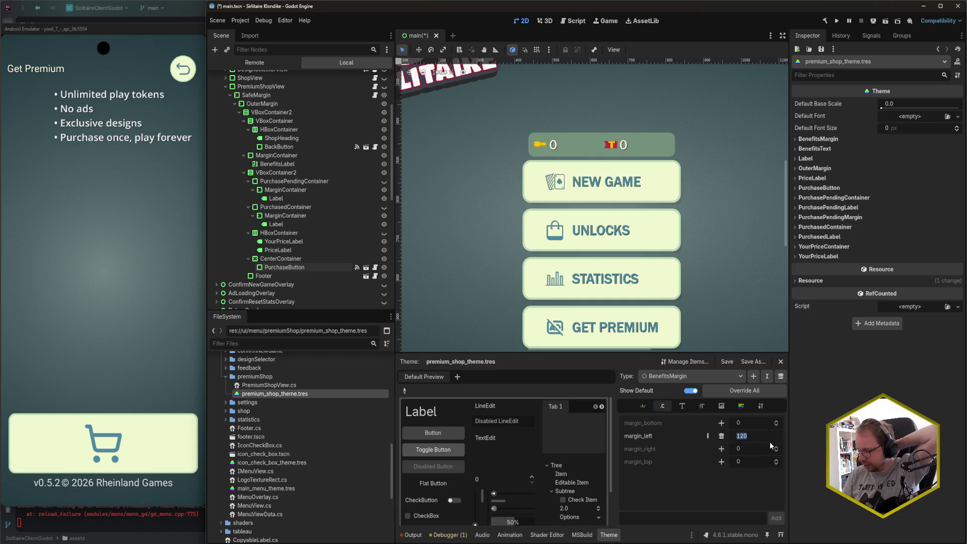
{"action": "key", "text": "Return"}
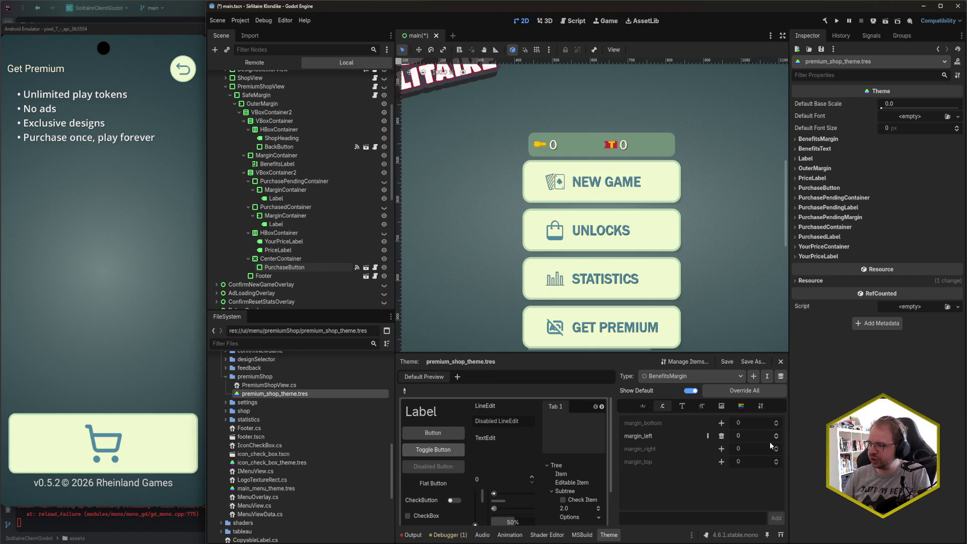
{"action": "left_click", "coordinate": [721, 436]}
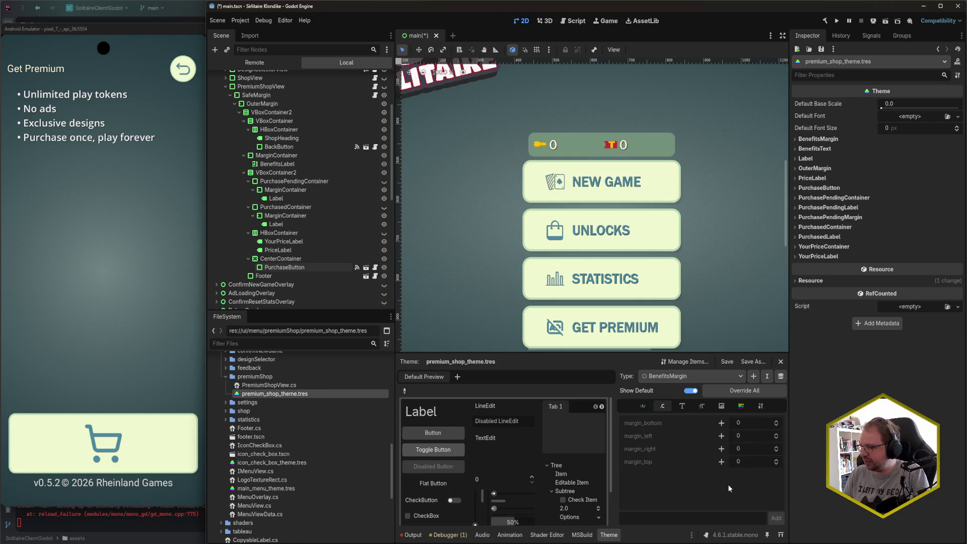
{"action": "key", "text": "ctrl+s"}
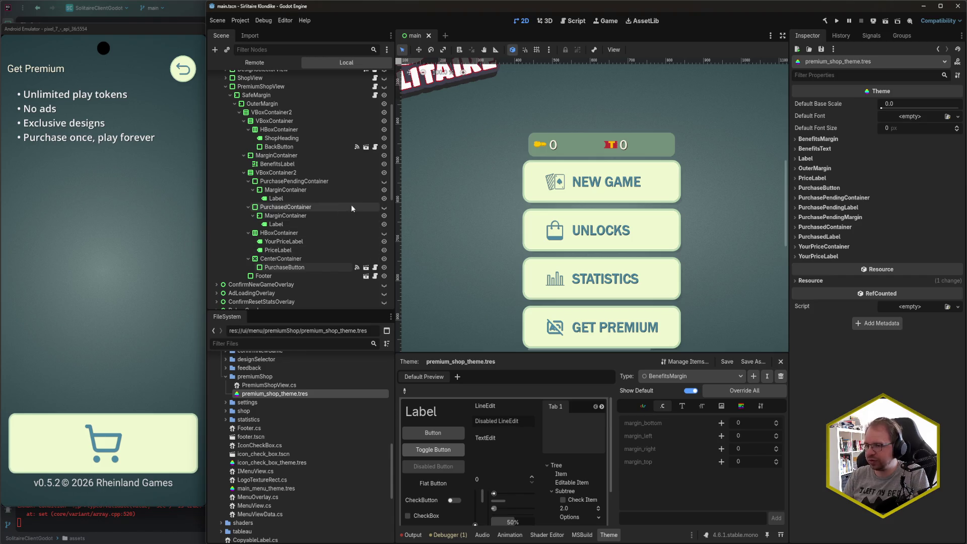
Check the emulator, then select PurchaseButton to view its 625 × 200 px size
{"action": "left_click", "coordinate": [103, 89]}
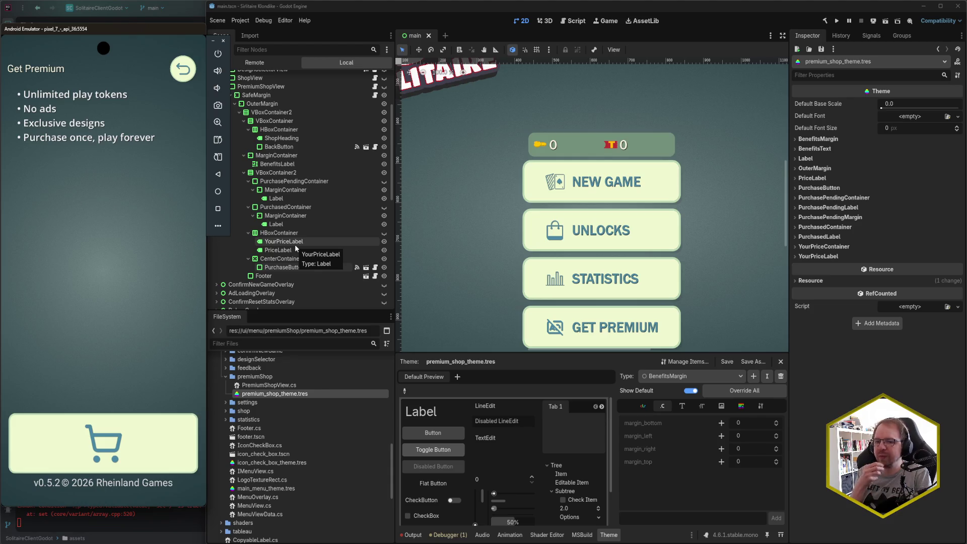
{"action": "left_click", "coordinate": [324, 7]}
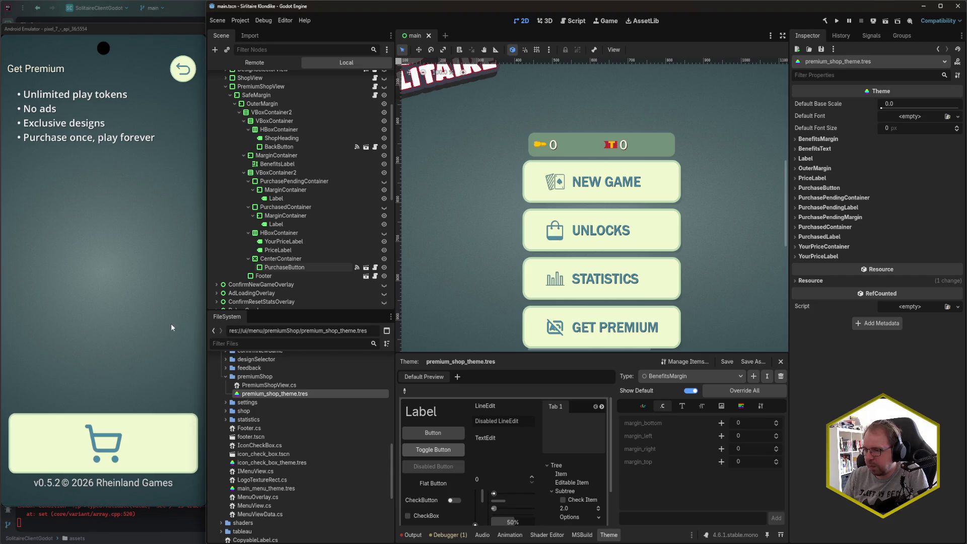
{"action": "left_click", "coordinate": [291, 267]}
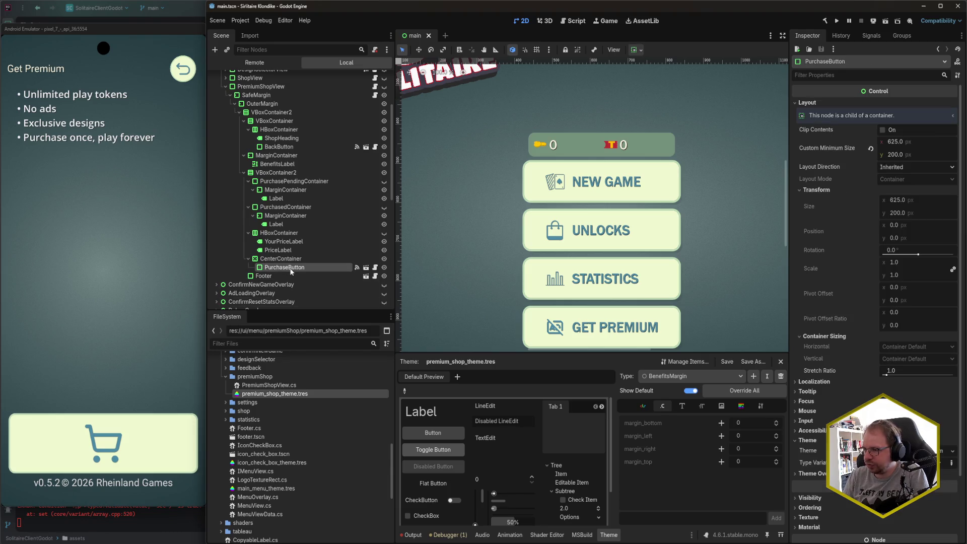
After checking CenterContainer, try a 100 px minimum height on PurchaseButton
{"action": "left_click", "coordinate": [291, 260]}
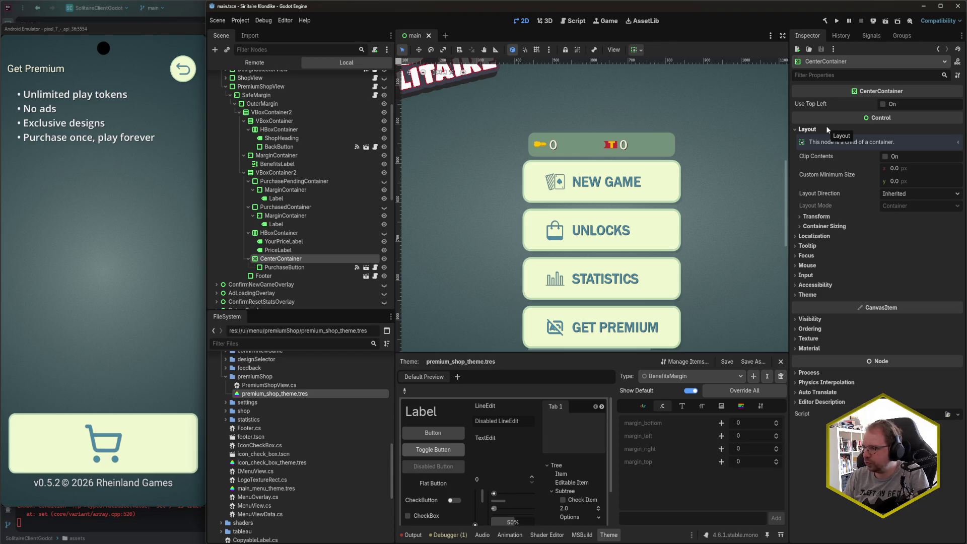
{"action": "left_click", "coordinate": [287, 267]}
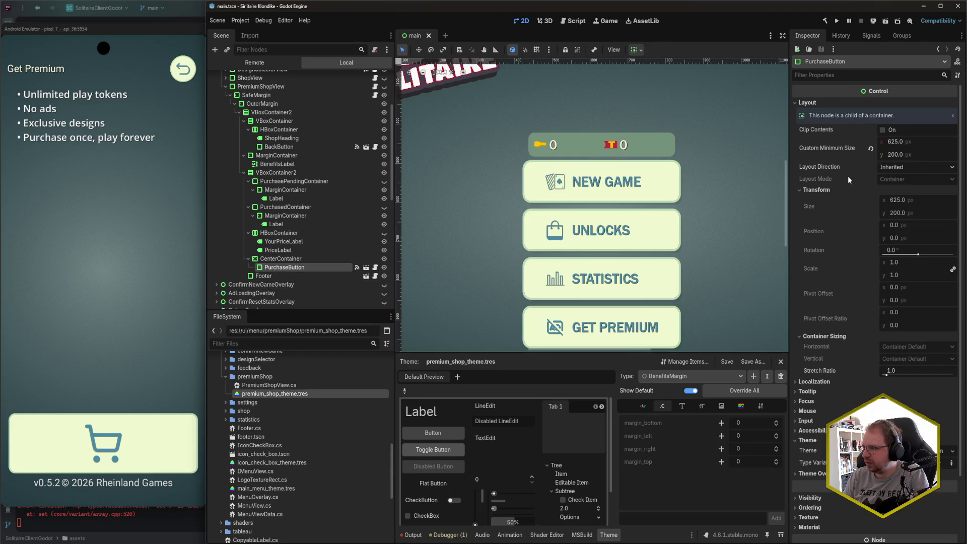
{"action": "left_click", "coordinate": [921, 143]}
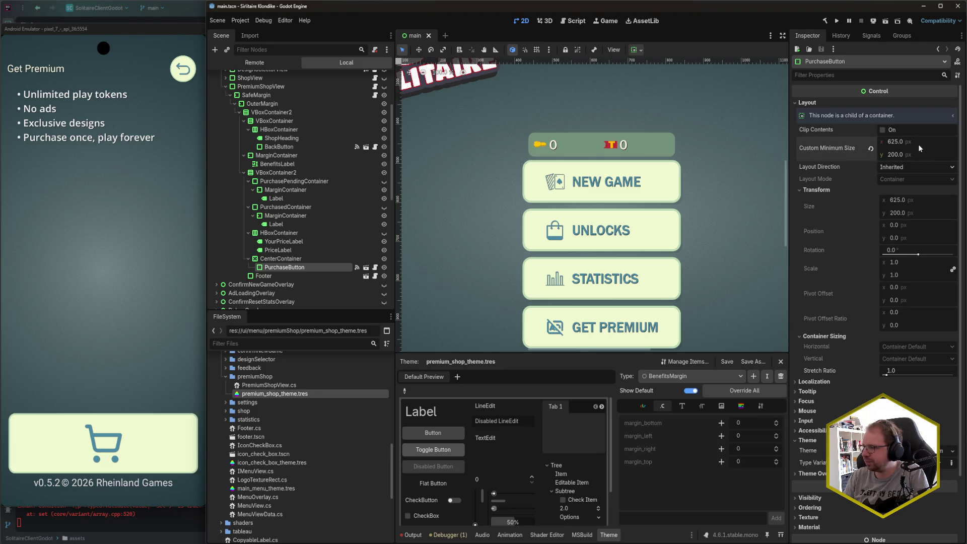
{"action": "left_click", "coordinate": [924, 156]}
{"action": "type", "text": "100"}
{"action": "key", "text": "Return"}
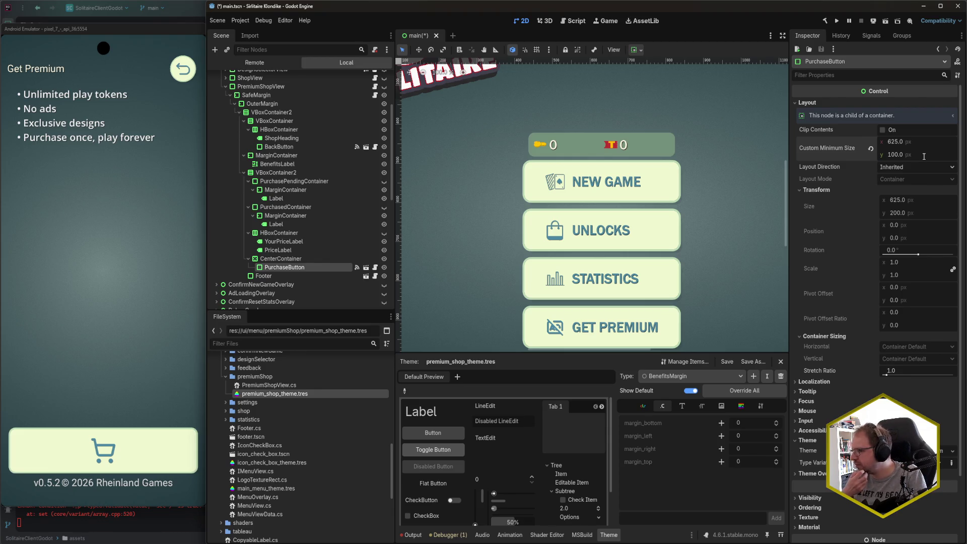
Try 200 px height and width, then revert the minimum size to 500 × 150 and save main.tscn
{"action": "left_click", "coordinate": [924, 156]}
{"action": "type", "text": "200"}
{"action": "key", "text": "Return"}
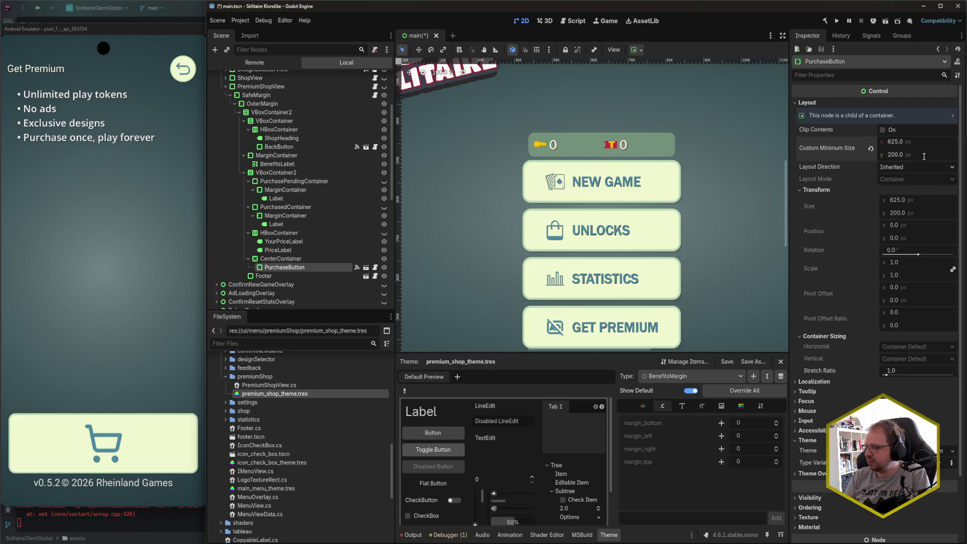
{"action": "left_click", "coordinate": [922, 138]}
{"action": "type", "text": "200"}
{"action": "key", "text": "Return"}
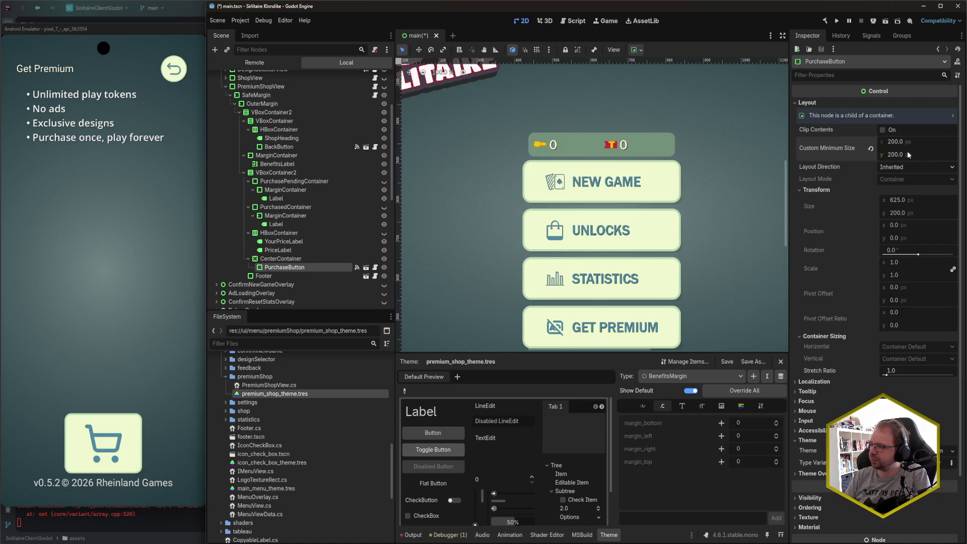
{"action": "left_click", "coordinate": [872, 150]}
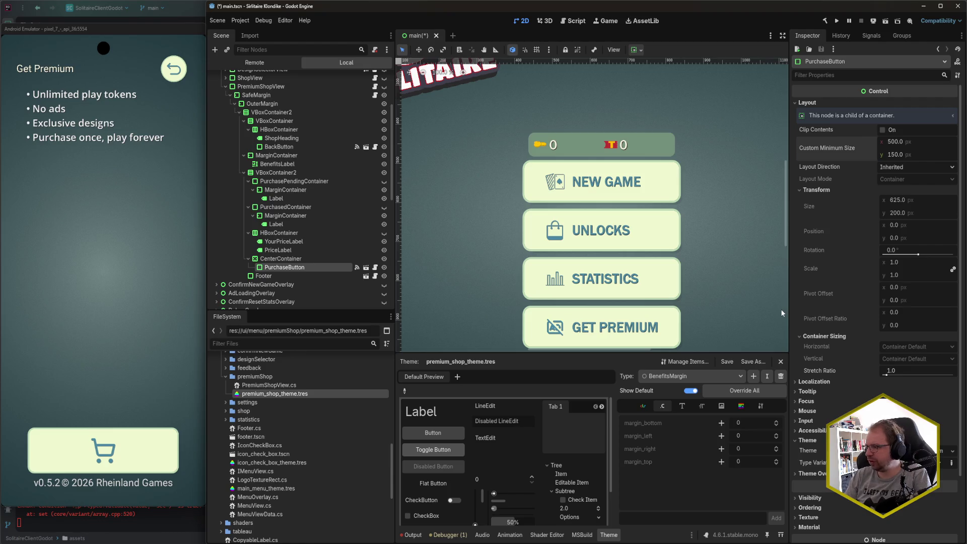
{"action": "key", "text": "ctrl+s"}
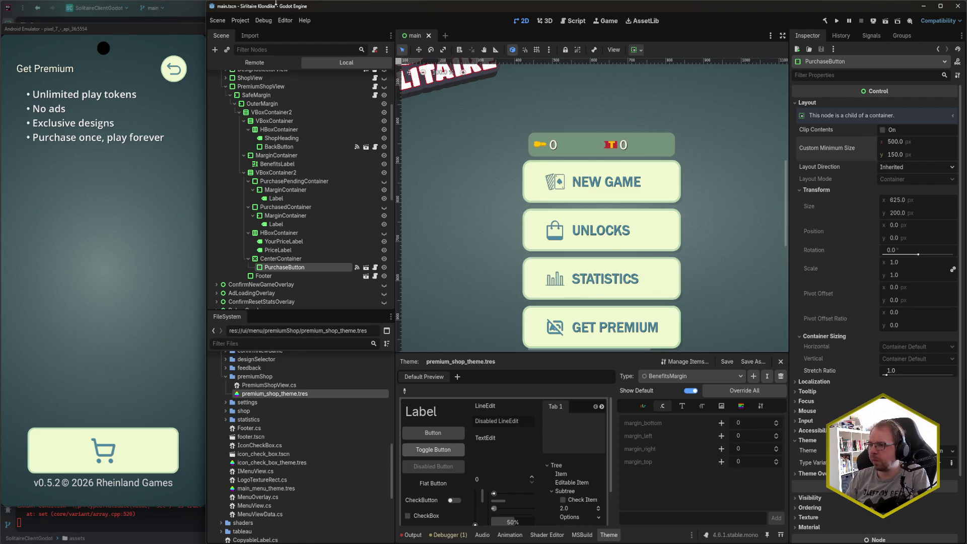
Swipe the emulator from the solitaire game to the home screen, then hide it to reveal Rider
{"action": "left_click", "coordinate": [131, 45]}
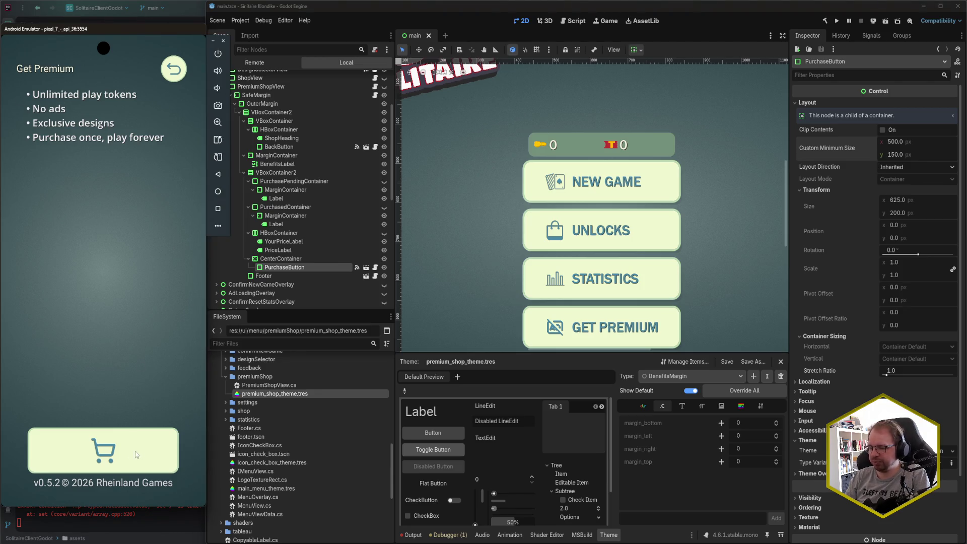
{"action": "left_click", "coordinate": [644, 10]}
{"action": "left_click", "coordinate": [135, 28]}
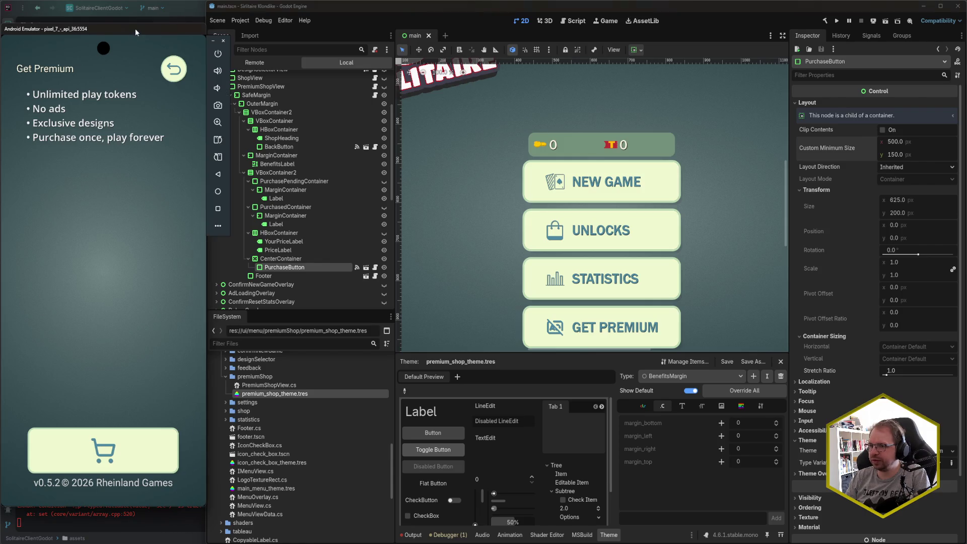
{"action": "left_click", "coordinate": [310, 15]}
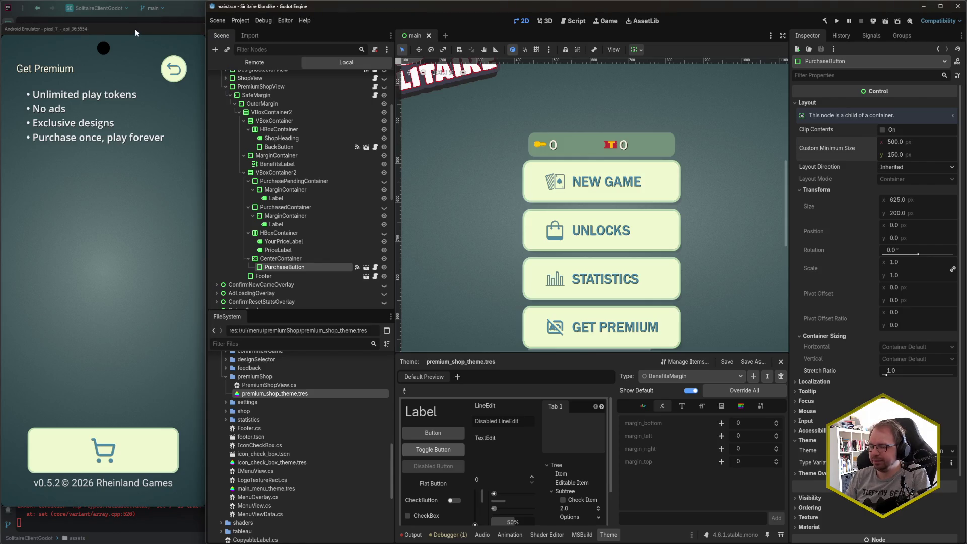
{"action": "left_click", "coordinate": [105, 28]}
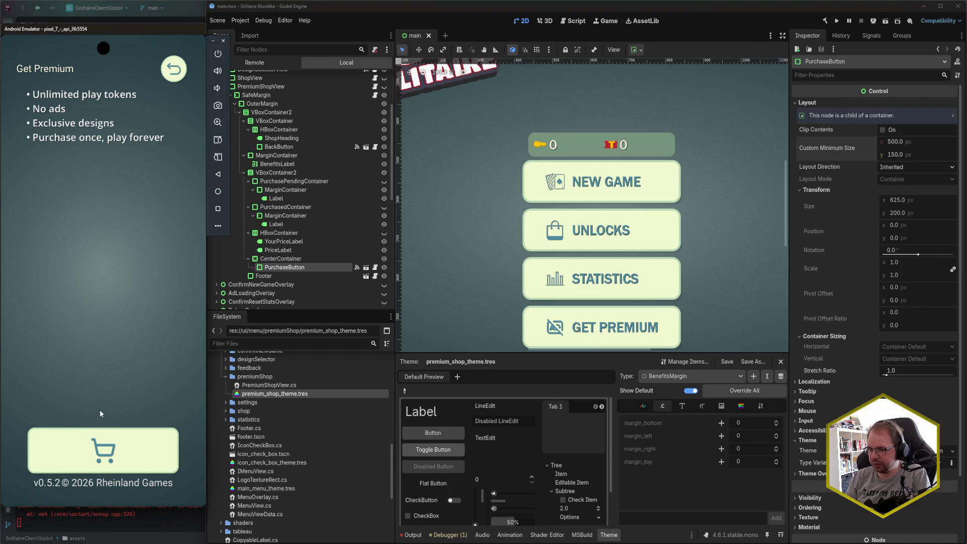
{"action": "left_click_drag", "start_coordinate": [106, 507], "coordinate": [96, 336]}
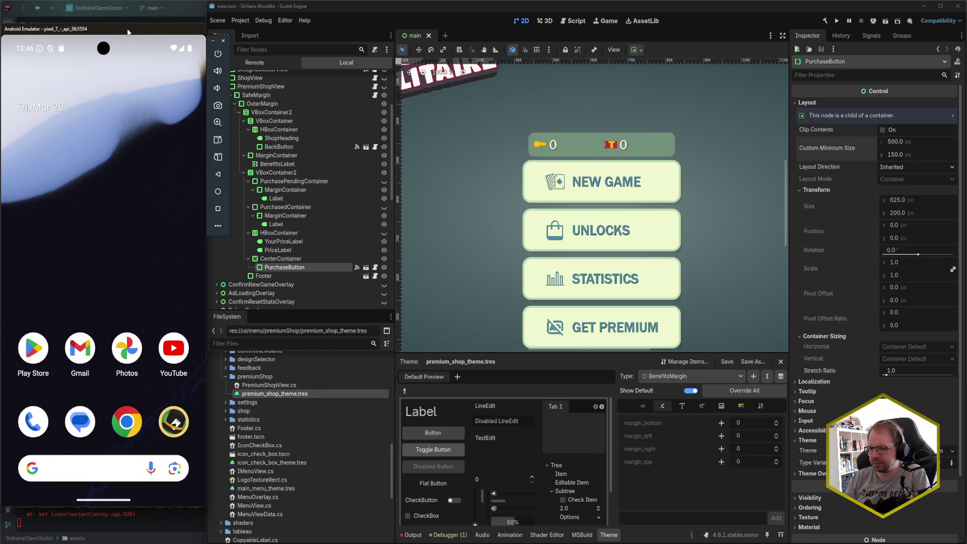
{"action": "left_click", "coordinate": [223, 40]}
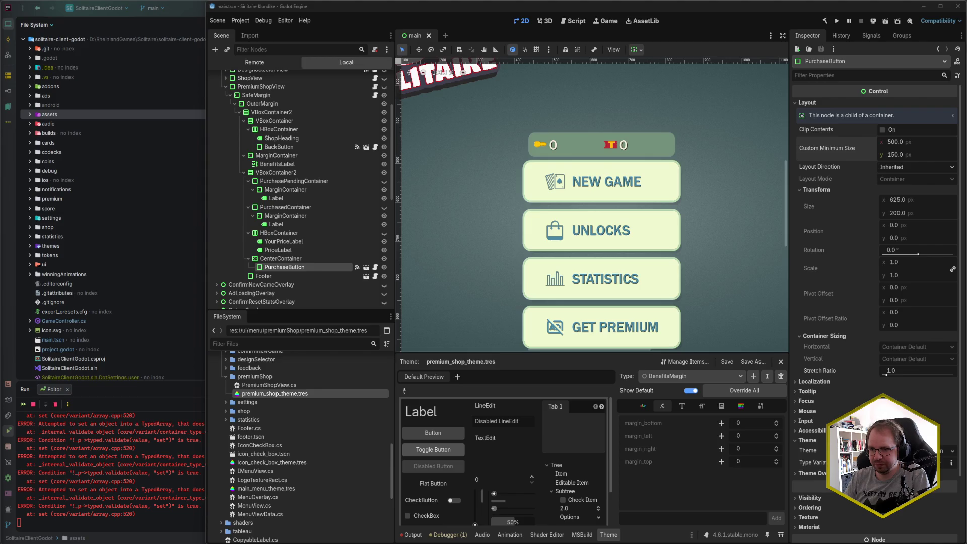
{"action": "scroll", "coordinate": [299, 187], "scroll_direction": "down", "scroll_amount": 1}
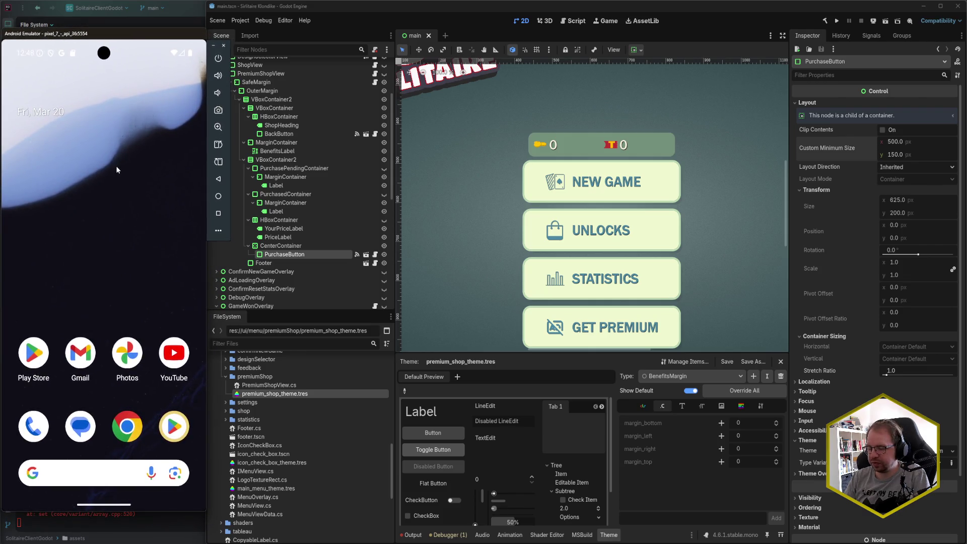
Open the app drawer and launch Solitaire Klondike, which opens on the game-won statistics dialog
{"action": "left_click_drag", "start_coordinate": [157, 417], "coordinate": [108, 302]}
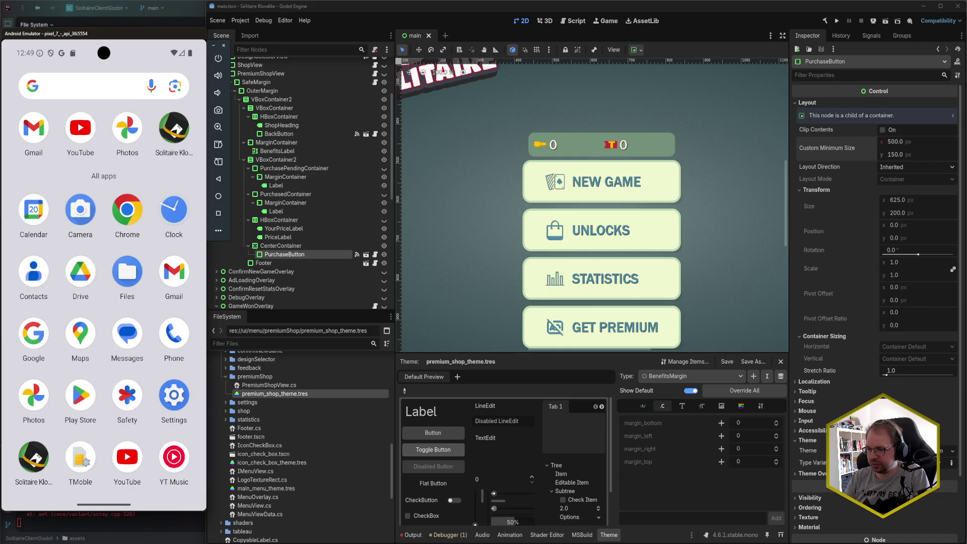
{"action": "left_click", "coordinate": [42, 461]}
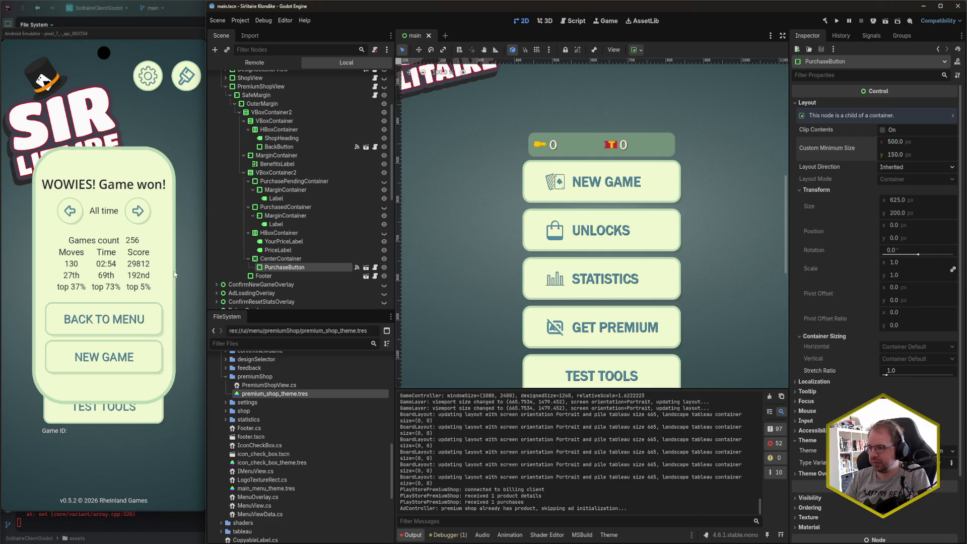
{"action": "scroll", "coordinate": [316, 188], "scroll_direction": "up", "scroll_amount": 3}
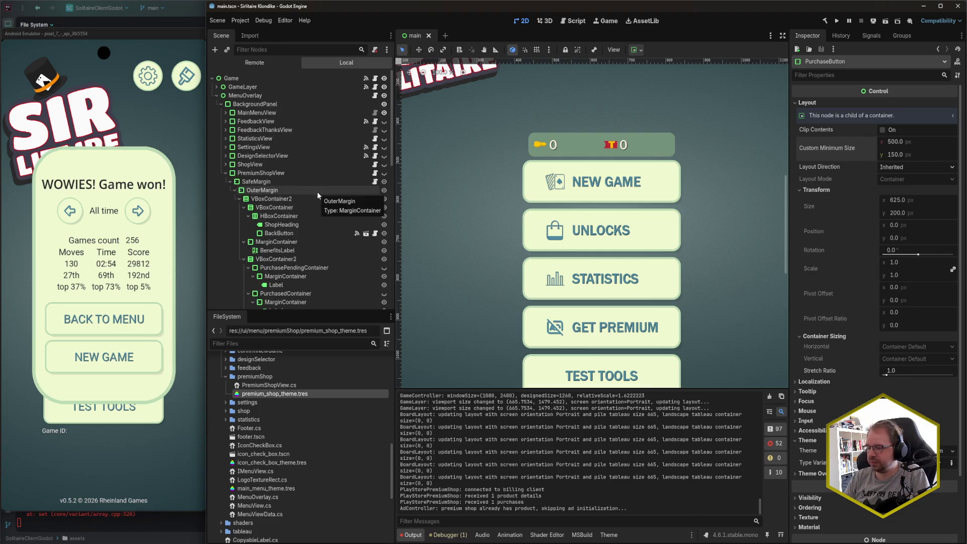
Fold GameWonOverlay in the Remote tree to show NotificationOverlay, then bring the emulator forward
{"action": "scroll", "coordinate": [317, 196], "scroll_direction": "down", "scroll_amount": 5}
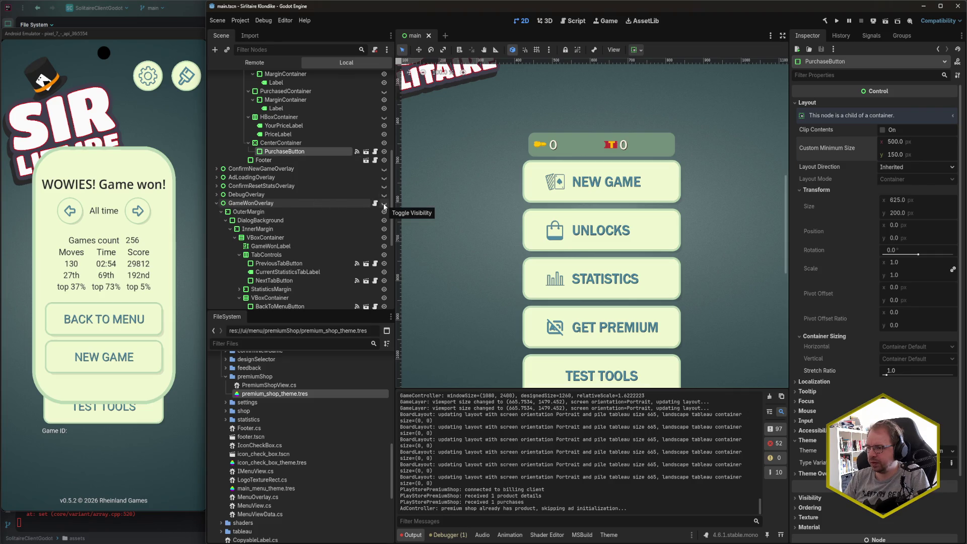
{"action": "left_click", "coordinate": [217, 203]}
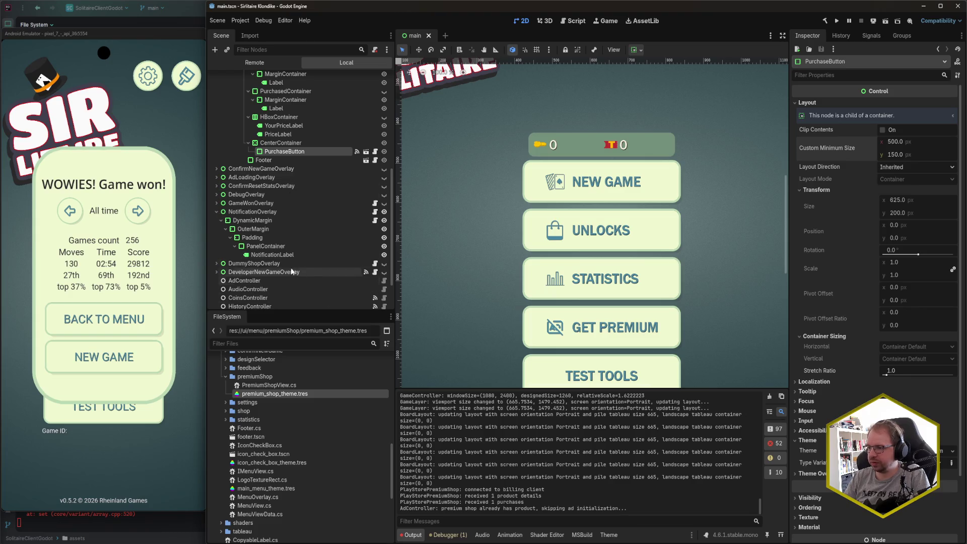
{"action": "left_click", "coordinate": [90, 49]}
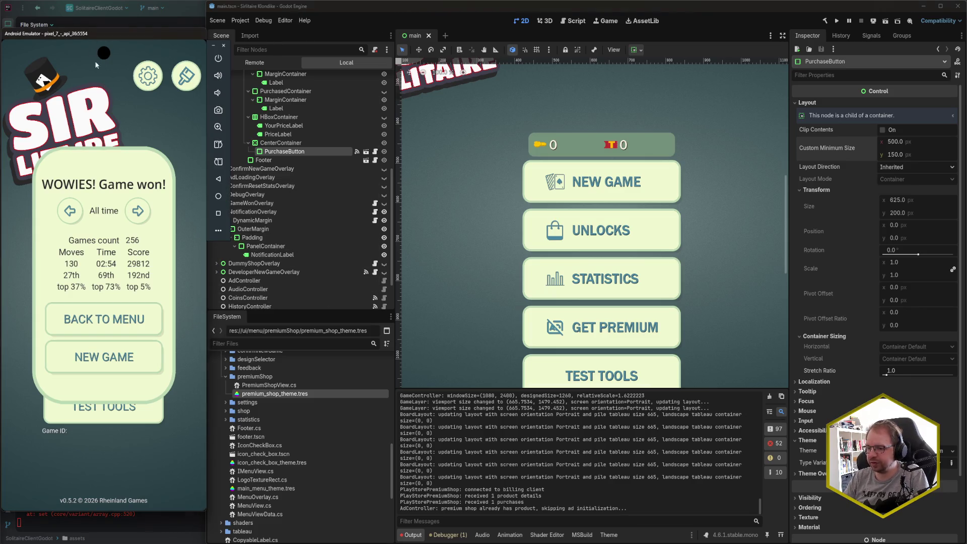
Close the solitaire game through the emulator's recent apps overview
{"action": "left_click_drag", "start_coordinate": [103, 506], "coordinate": [103, 428]}
{"action": "left_click_drag", "start_coordinate": [30, 488], "coordinate": [102, 488]}
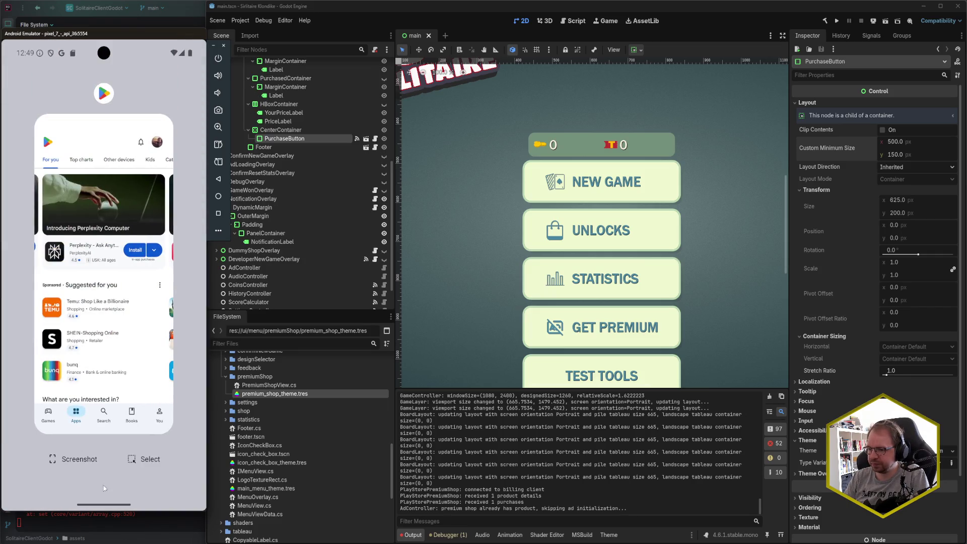
{"action": "left_click", "coordinate": [102, 488]}
Save the scene and redeploy the game to the Android emulator via Remote Deploy
{"action": "left_click", "coordinate": [334, 7]}
{"action": "key", "text": "ctrl+s"}
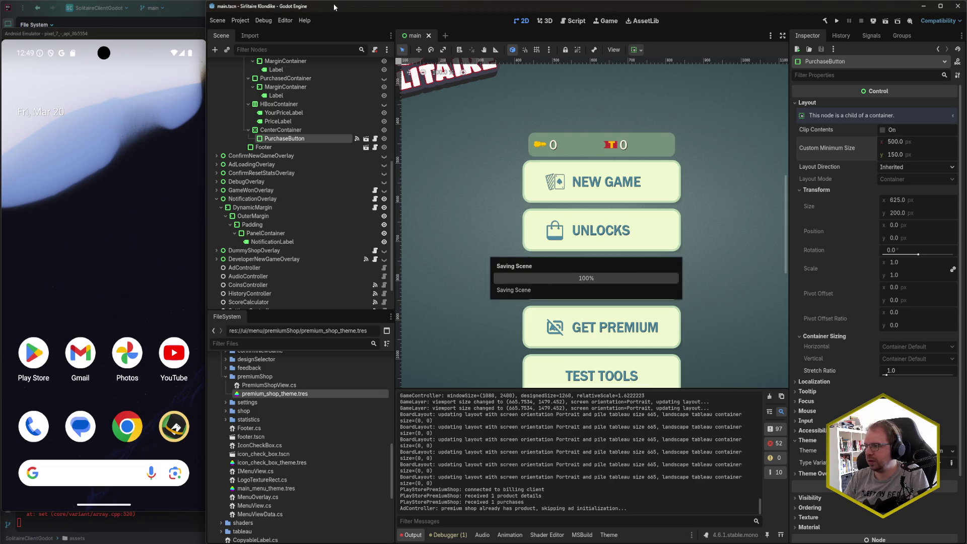
{"action": "left_click", "coordinate": [873, 21]}
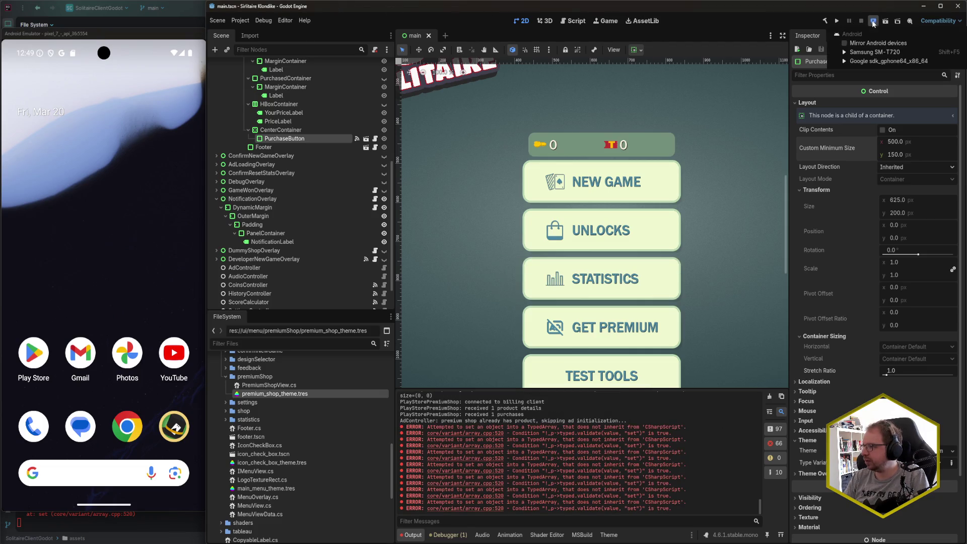
{"action": "left_click", "coordinate": [889, 61]}
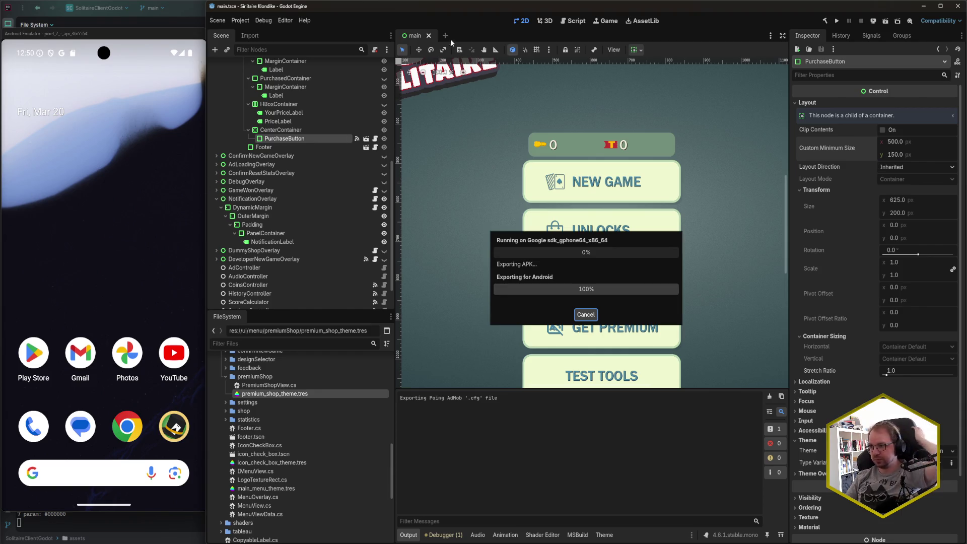
{"action": "left_click", "coordinate": [69, 256]}
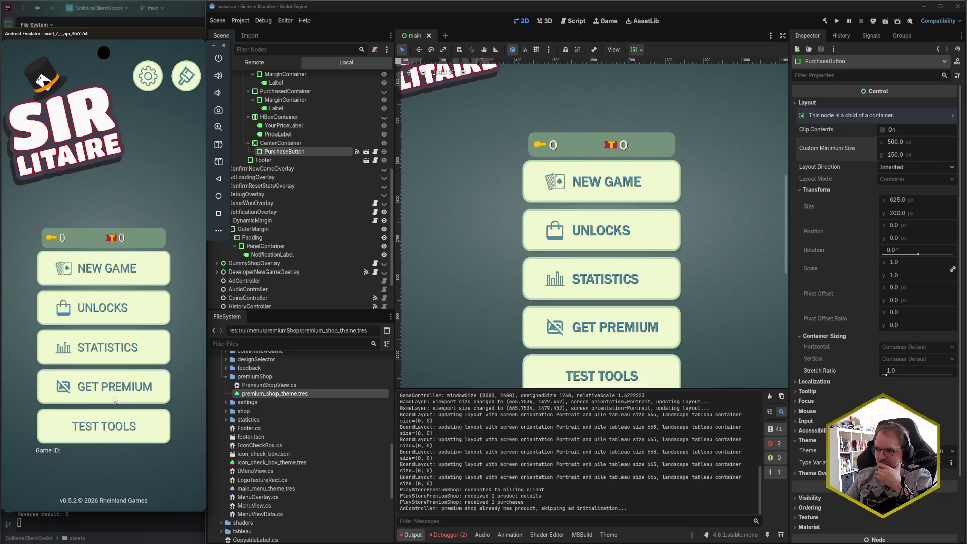
Expand the NullReferenceException in the Debugger Errors list, tap GET PREMIUM, then switch to Rider
{"action": "left_click", "coordinate": [446, 536]}
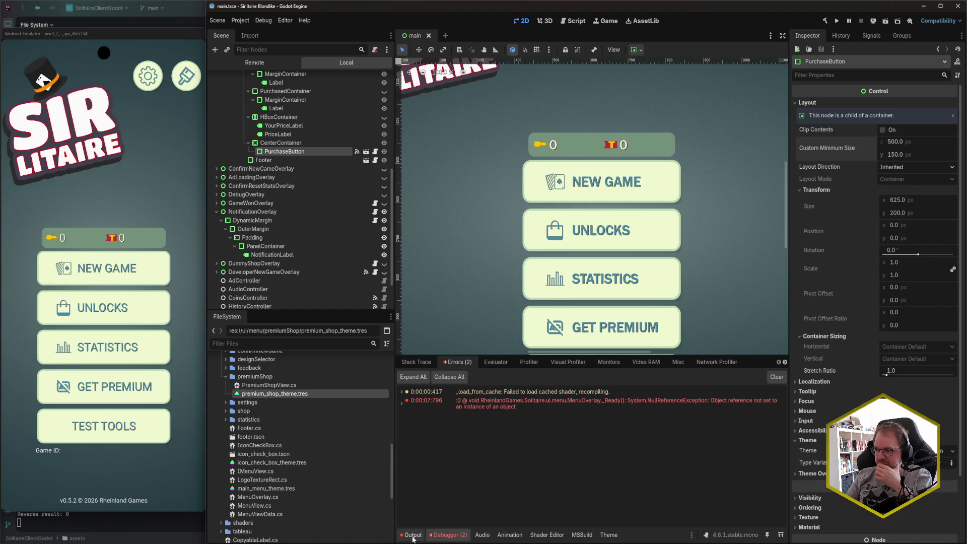
{"action": "left_click", "coordinate": [402, 405]}
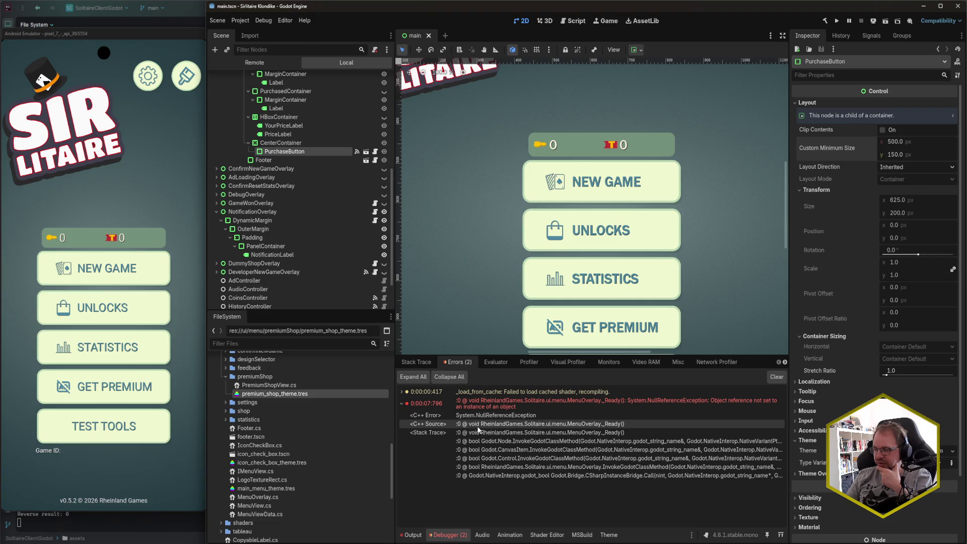
{"action": "left_click", "coordinate": [123, 398]}
{"action": "left_click", "coordinate": [160, 383]}
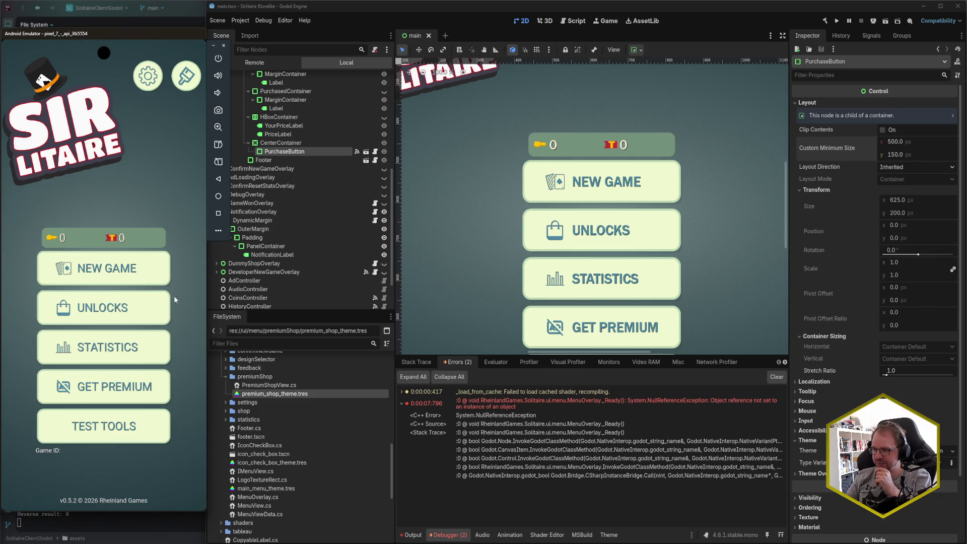
{"action": "mouse_move", "coordinate": [31, 543]}
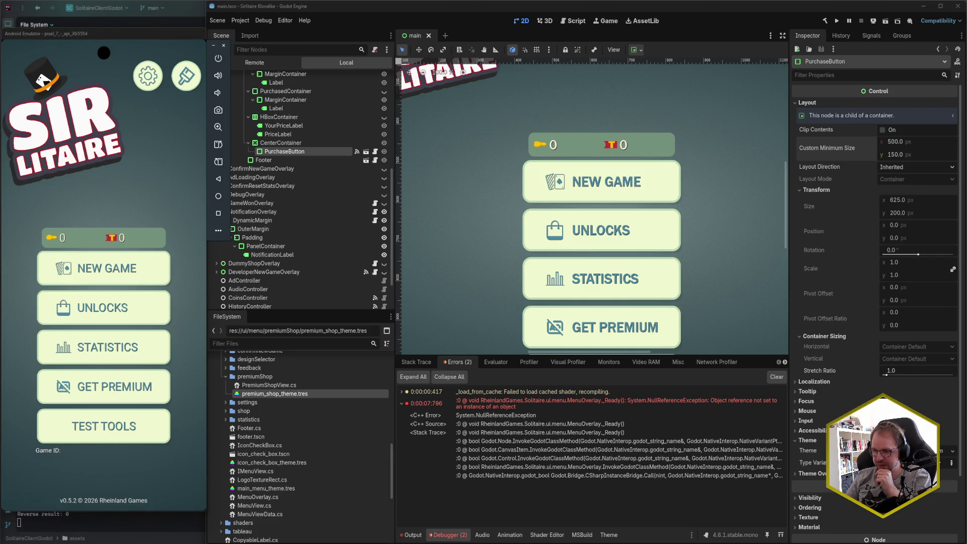
{"action": "key", "text": "alt+Tab"}
Open MenuOverlay.cs via search and move through _Ready to lines 49 and 55
{"action": "type", "text": "MenuOverlay"}
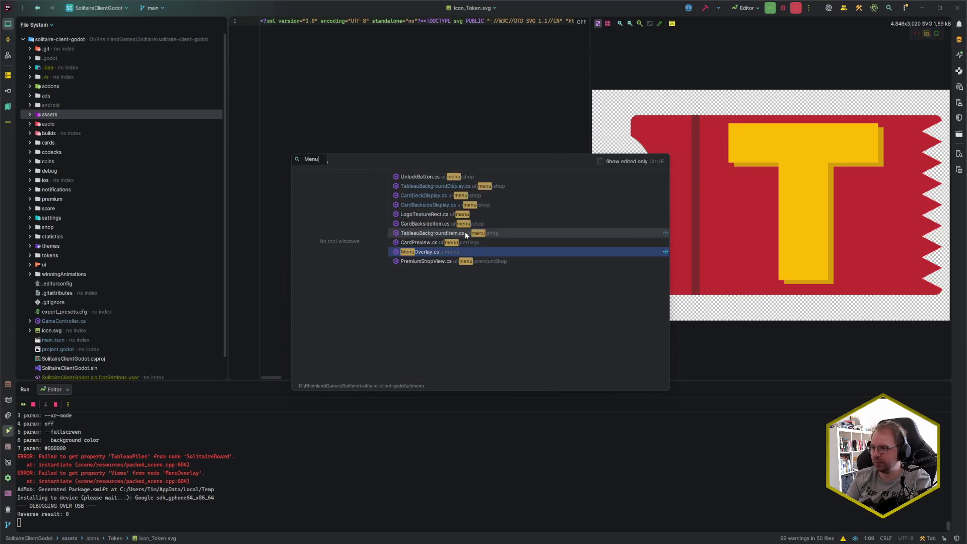
{"action": "key", "text": "Return"}
{"action": "scroll", "coordinate": [465, 236], "scroll_direction": "down", "scroll_amount": 5}
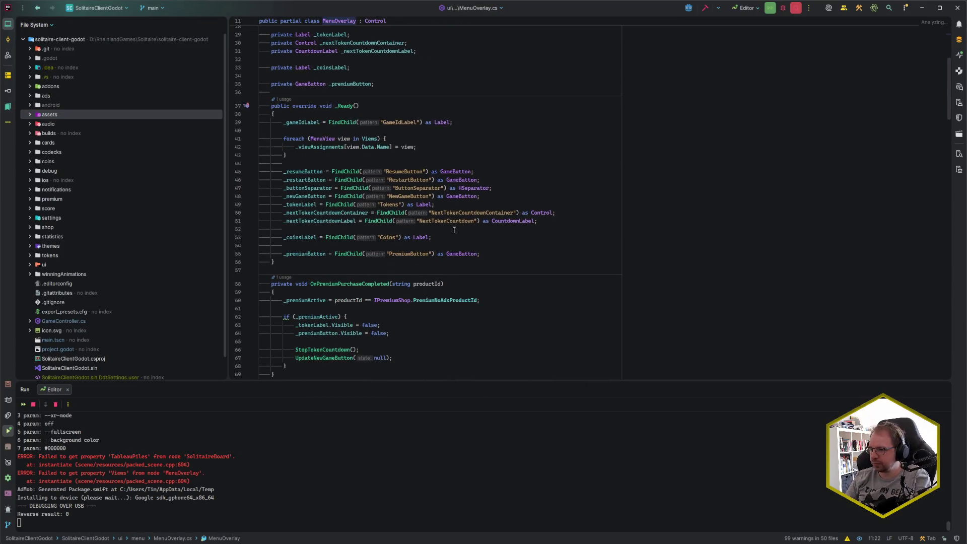
{"action": "left_click", "coordinate": [496, 274]}
{"action": "left_click", "coordinate": [494, 269]}
{"action": "left_click", "coordinate": [493, 318]}
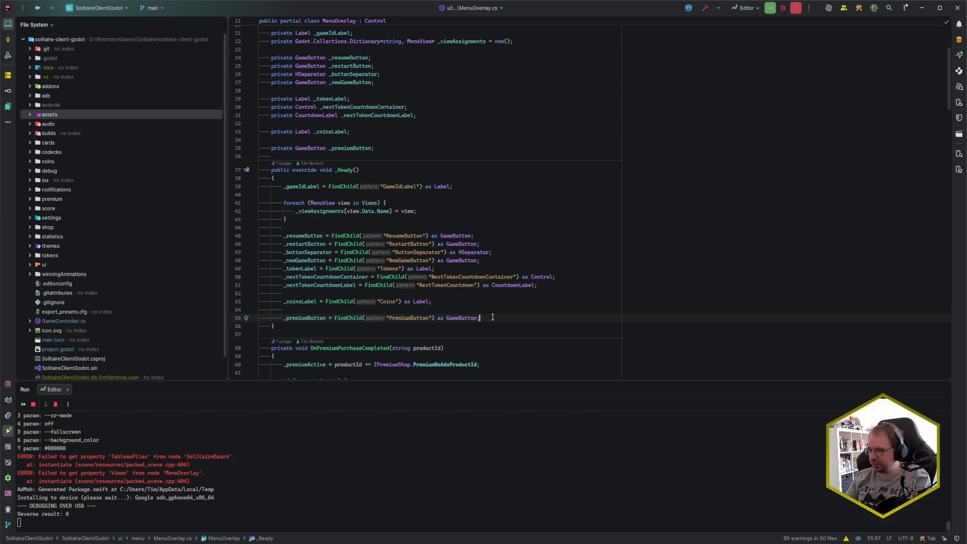
Select the foreach loop over Views and highlight _viewAssignments usages on line 42
{"action": "scroll", "coordinate": [363, 257], "scroll_direction": "up", "scroll_amount": 1}
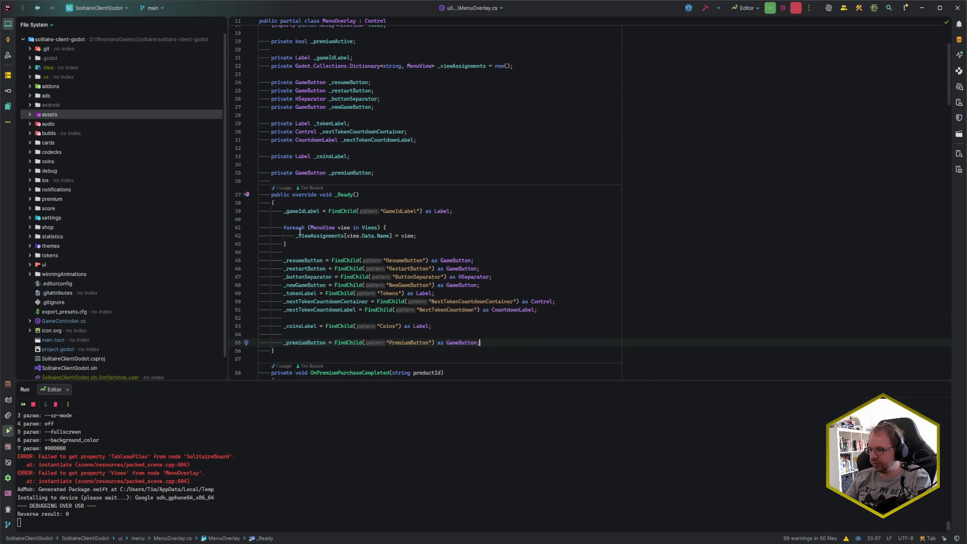
{"action": "left_click_drag", "start_coordinate": [282, 228], "coordinate": [301, 245]}
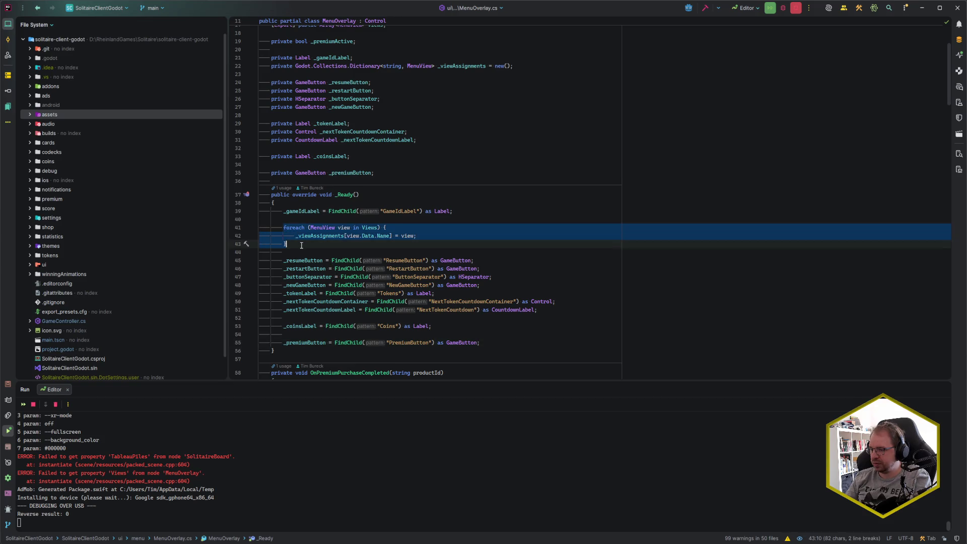
{"action": "left_click", "coordinate": [301, 245]}
{"action": "double_click", "coordinate": [342, 235]}
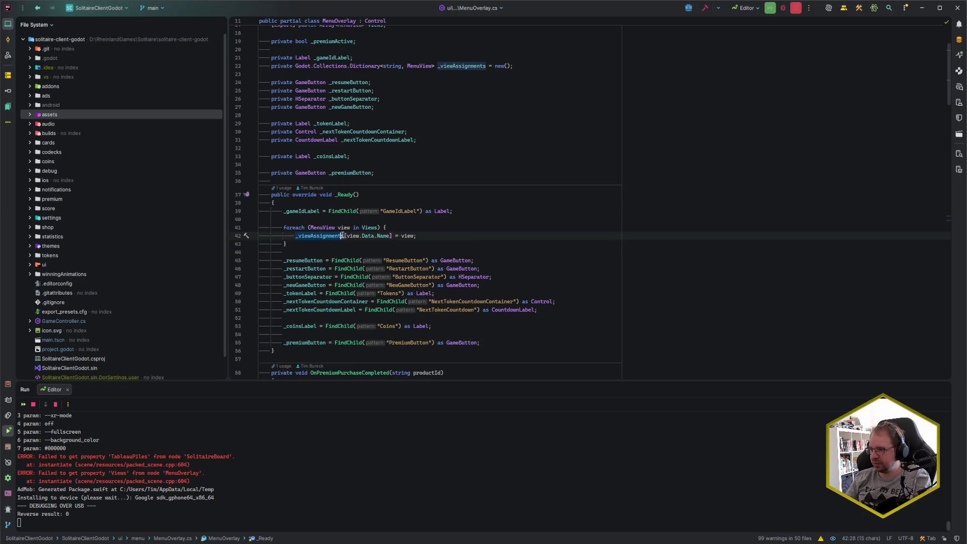
{"action": "left_click", "coordinate": [342, 236]}
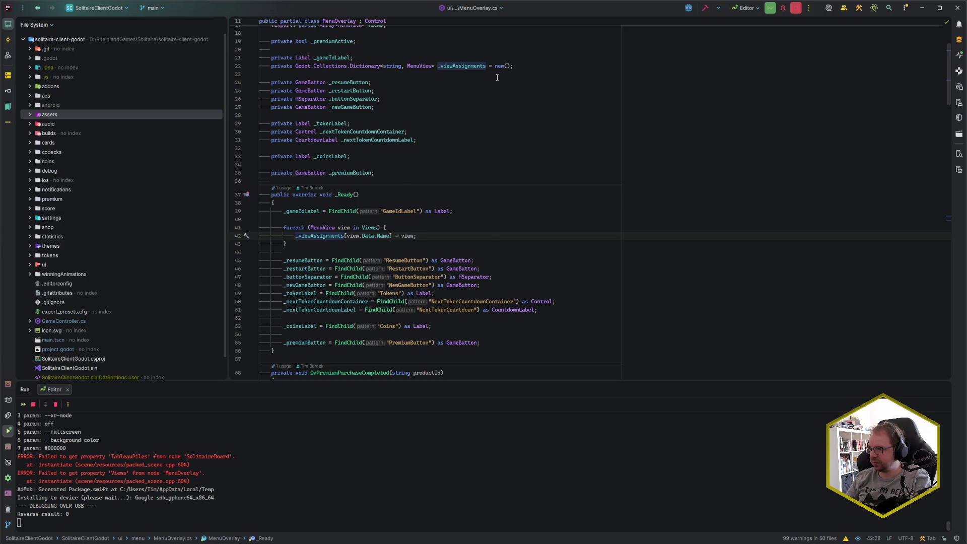
{"action": "left_click", "coordinate": [435, 235]}
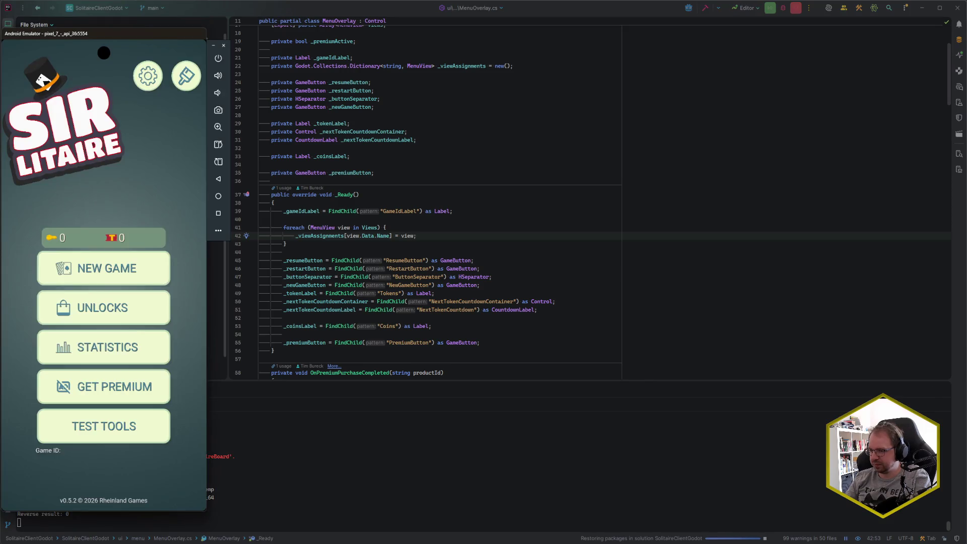
Back in the Godot editor, inspect MenuOverlay's Views array property
{"action": "key", "text": "alt+Tab"}
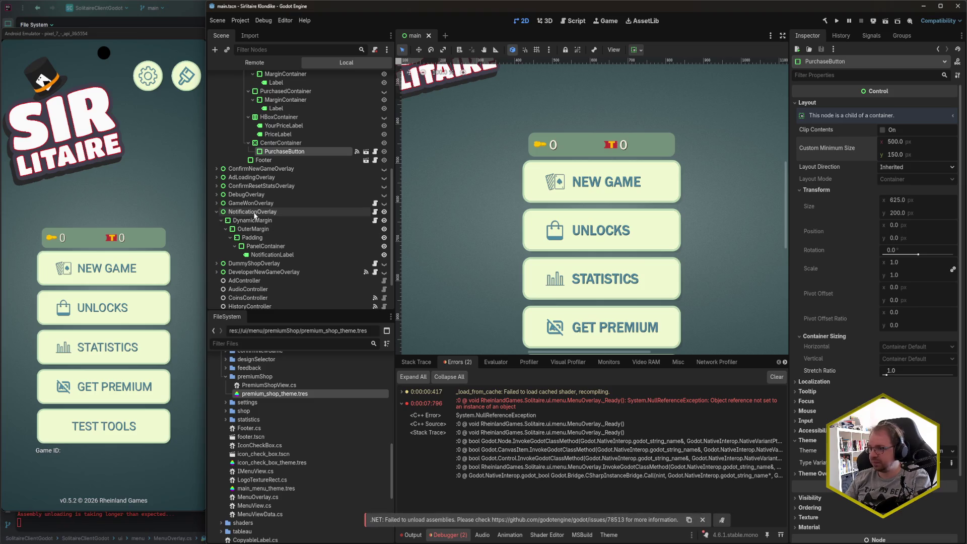
{"action": "left_click", "coordinate": [276, 108]}
{"action": "scroll", "coordinate": [294, 120], "scroll_direction": "up", "scroll_amount": 8}
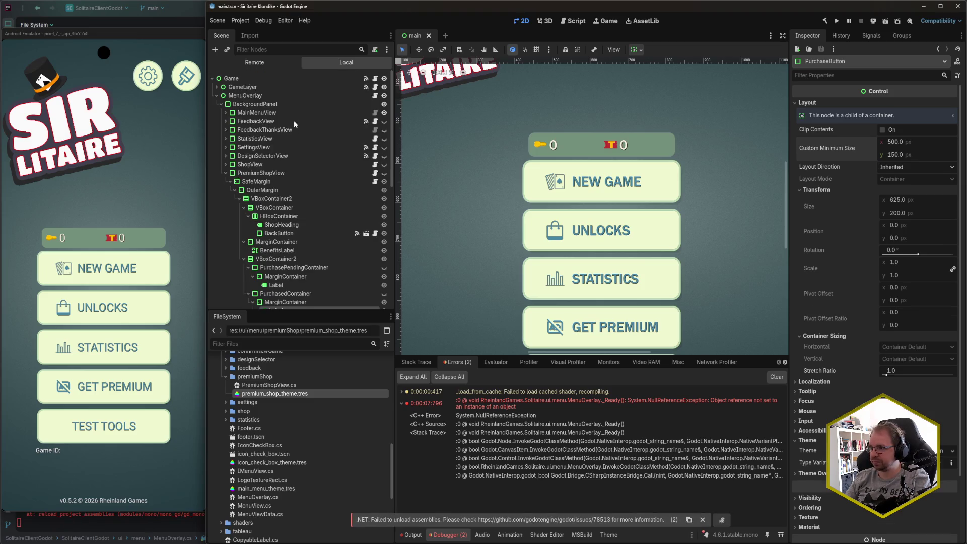
{"action": "left_click", "coordinate": [252, 97]}
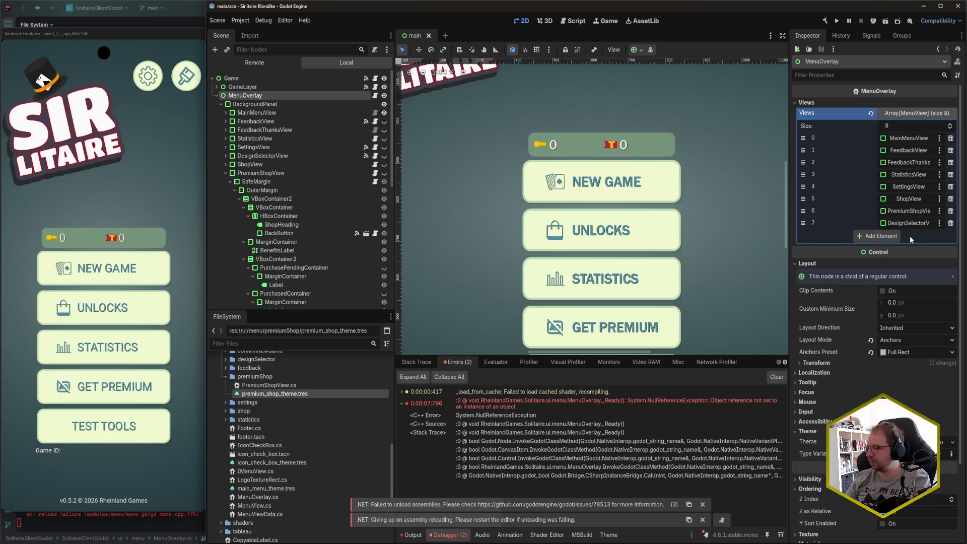
Dismiss both .NET unload warnings, rebuild and relaunch the game, then close its running window
{"action": "left_click", "coordinate": [703, 504]}
{"action": "left_click", "coordinate": [703, 520]}
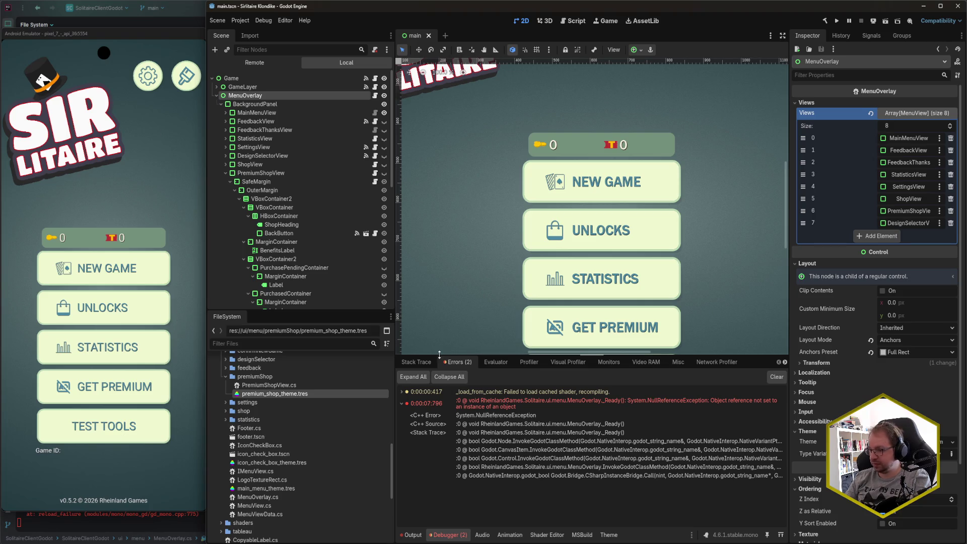
{"action": "key", "text": "alt+b"}
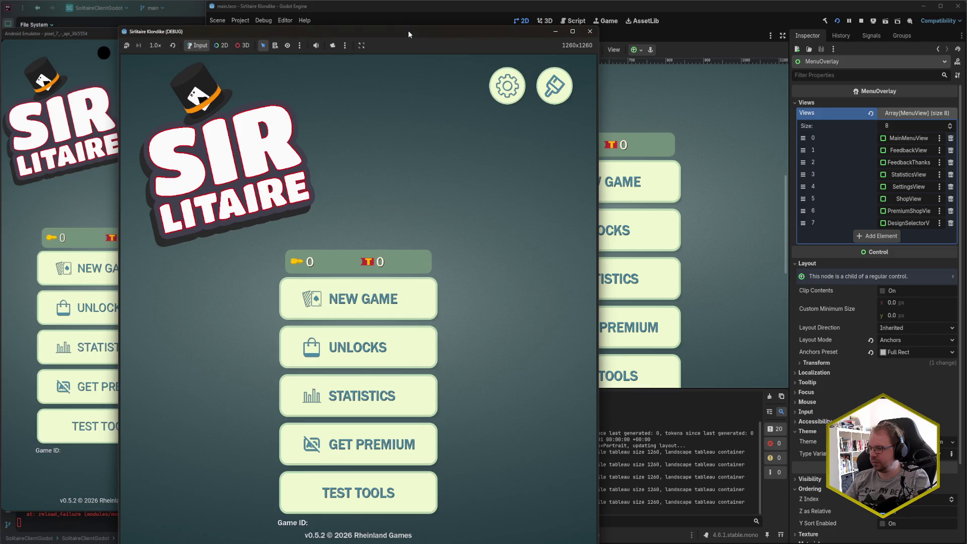
{"action": "mouse_move", "coordinate": [410, 32]}
{"action": "left_mouse_down"}
{"action": "mouse_move", "coordinate": [97, 1]}
{"action": "mouse_move", "coordinate": [130, 28]}
{"action": "mouse_move", "coordinate": [242, 74]}
{"action": "mouse_move", "coordinate": [128, 5]}
{"action": "mouse_move", "coordinate": [131, 17]}
{"action": "left_mouse_up"}
{"action": "key", "text": "alt+F4"}
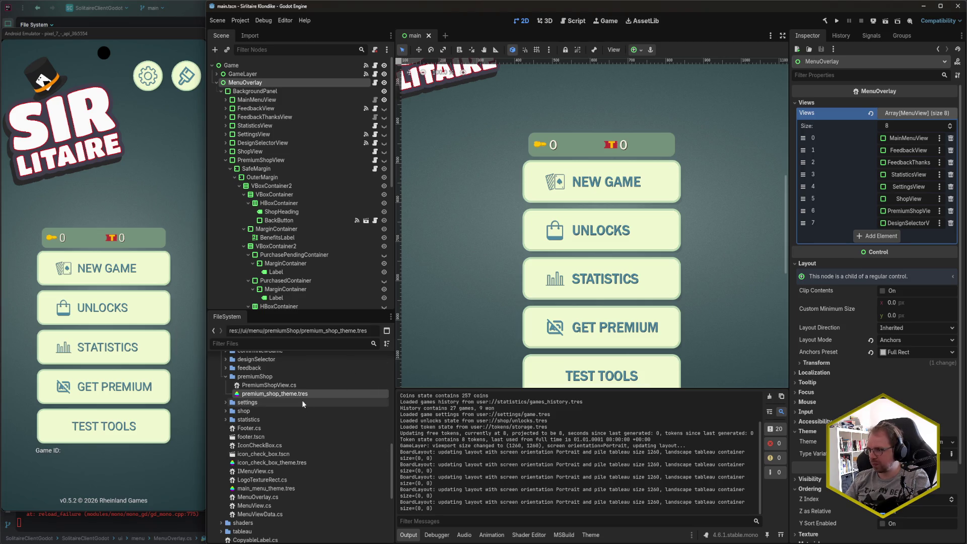
Return the Android emulator to its home screen via the recent apps overview
{"action": "left_click", "coordinate": [135, 204]}
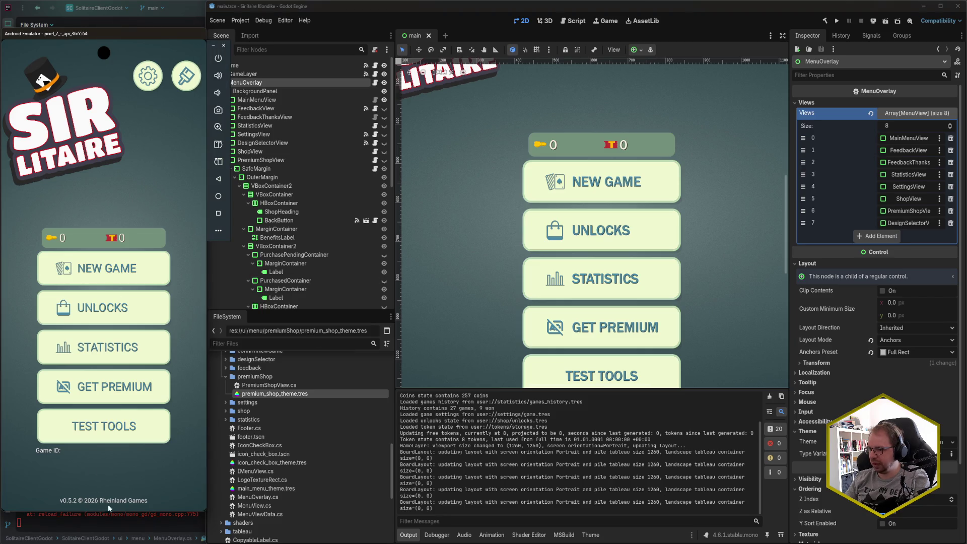
{"action": "left_click_drag", "start_coordinate": [109, 503], "coordinate": [146, 114]}
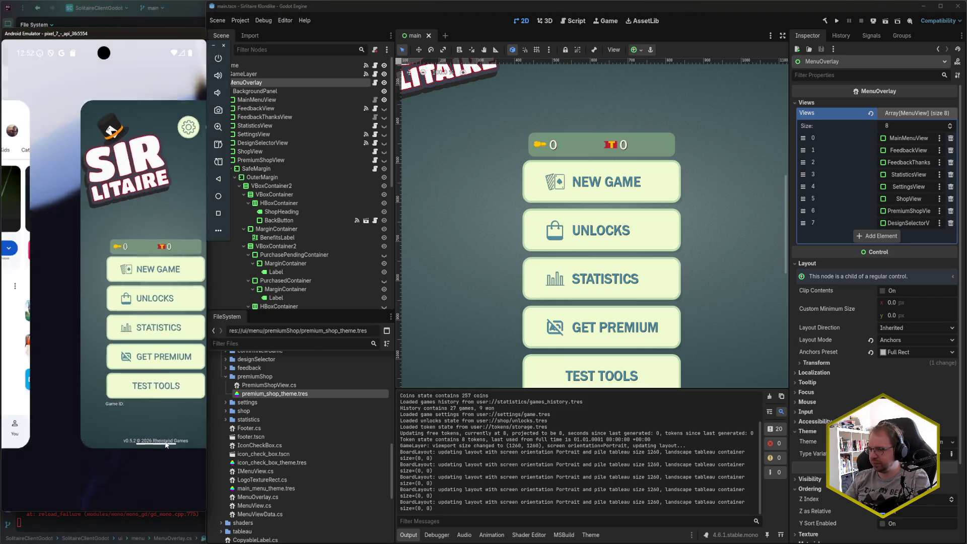
{"action": "left_click", "coordinate": [146, 116]}
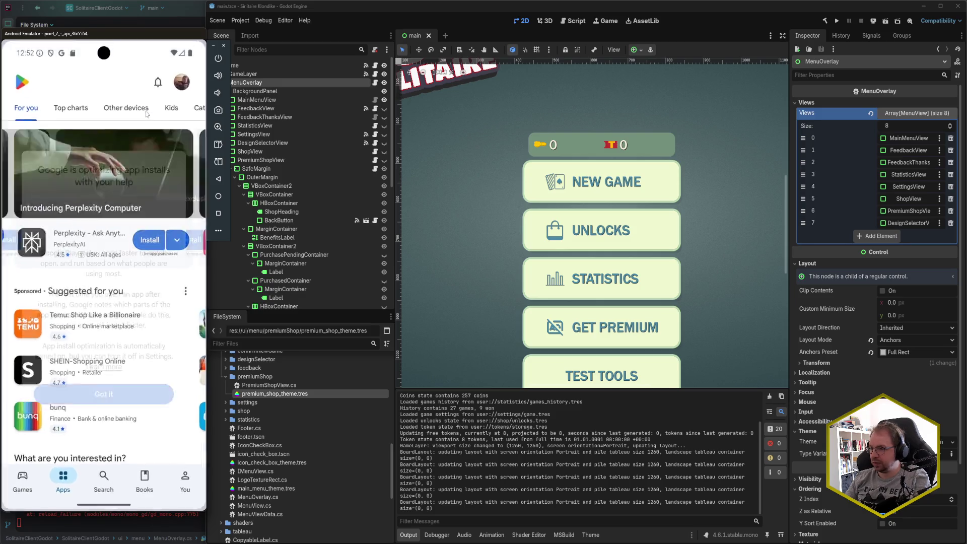
{"action": "left_click_drag", "start_coordinate": [107, 509], "coordinate": [121, 327]}
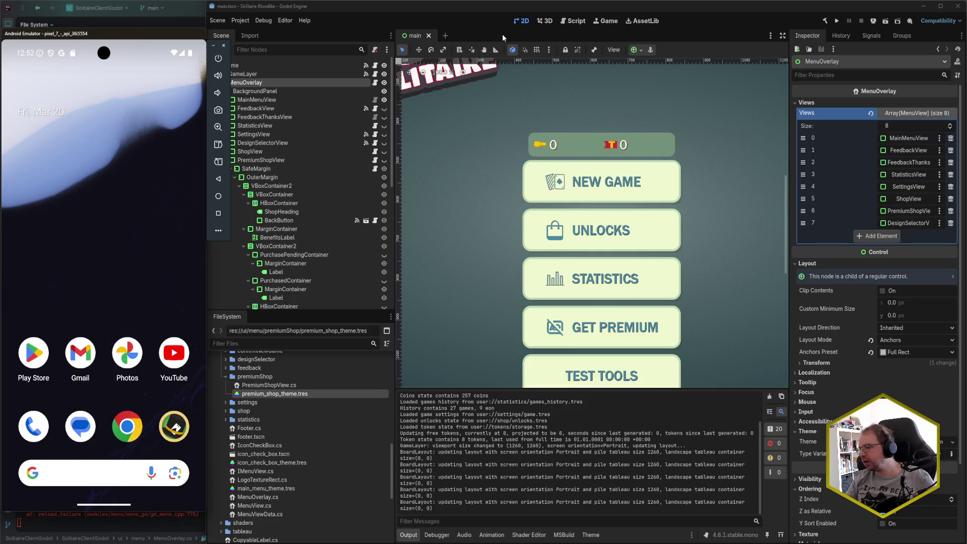
Rebuild the .NET project with the hammer button, then close the Godot editor
{"action": "left_click", "coordinate": [466, 22]}
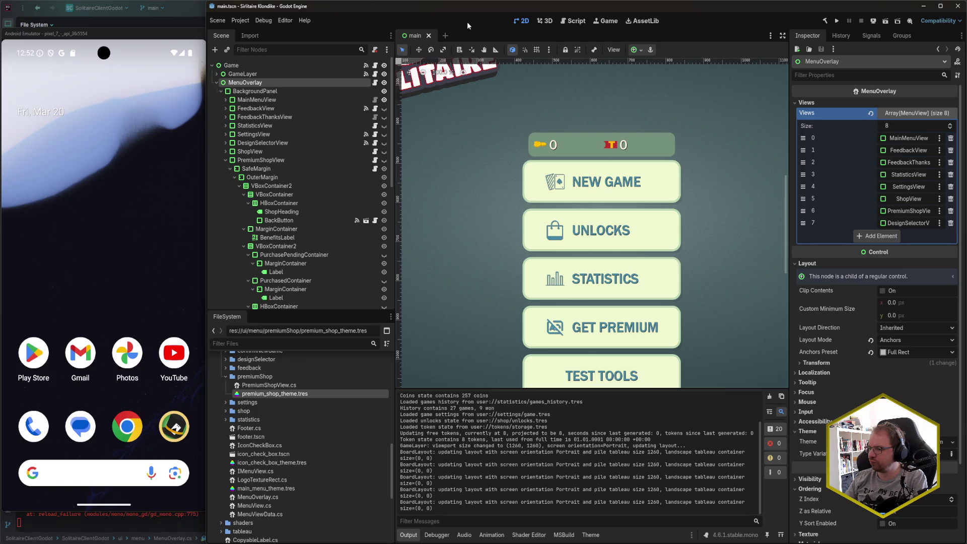
{"action": "left_click", "coordinate": [826, 22]}
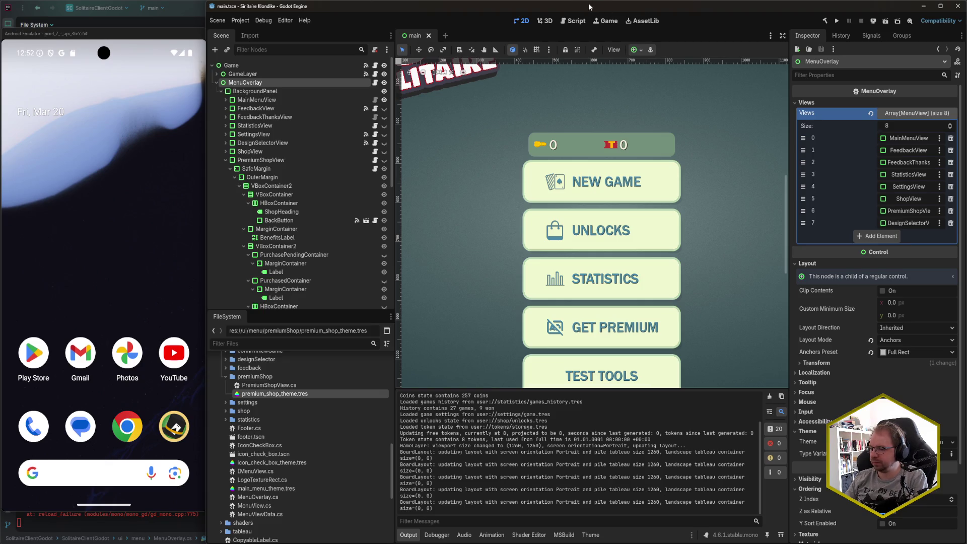
{"action": "key", "text": "alt+Tab"}
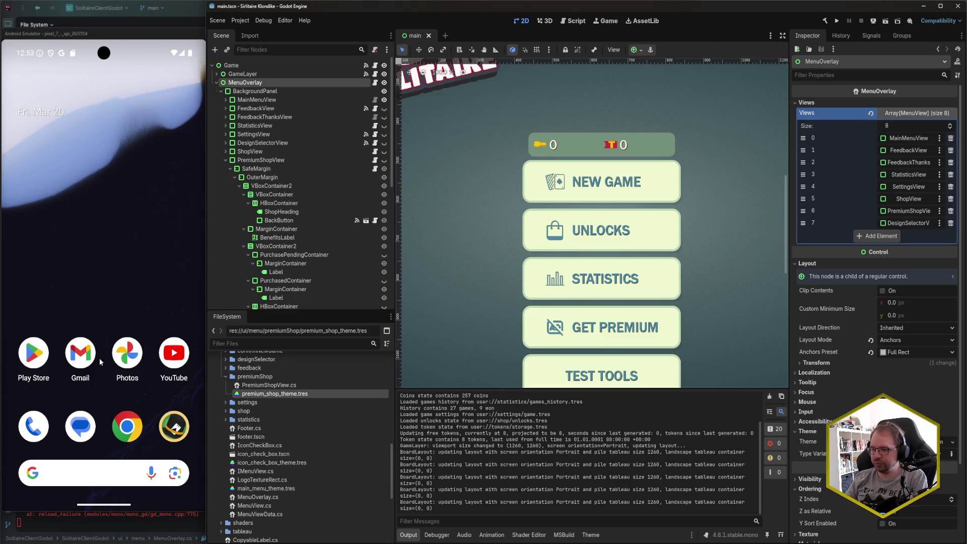
{"action": "mouse_move", "coordinate": [126, 542]}
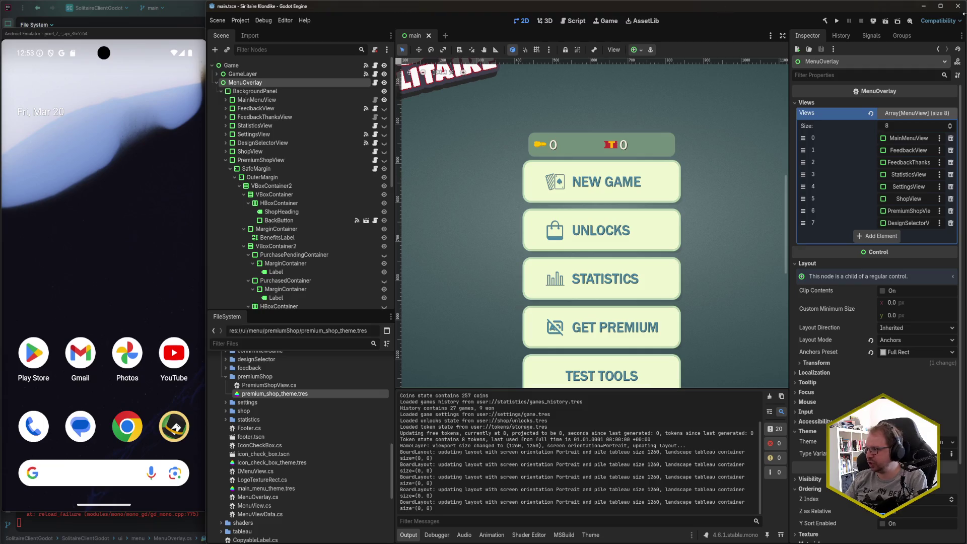
{"action": "left_click", "coordinate": [957, 7]}
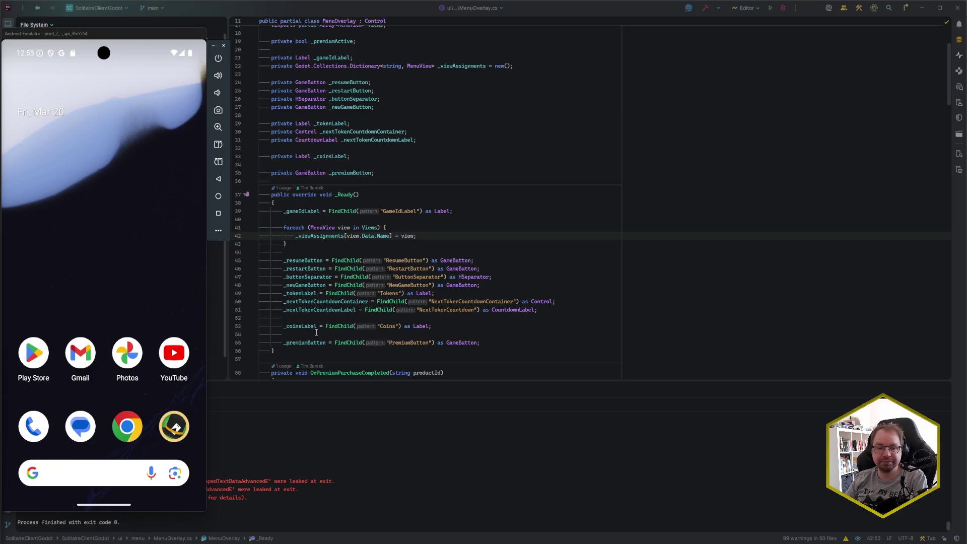
From MenuOverlay.cs, run the Godot Editor configuration with Shift+F10
{"action": "left_click", "coordinate": [402, 315]}
{"action": "key", "text": "shift+F10"}
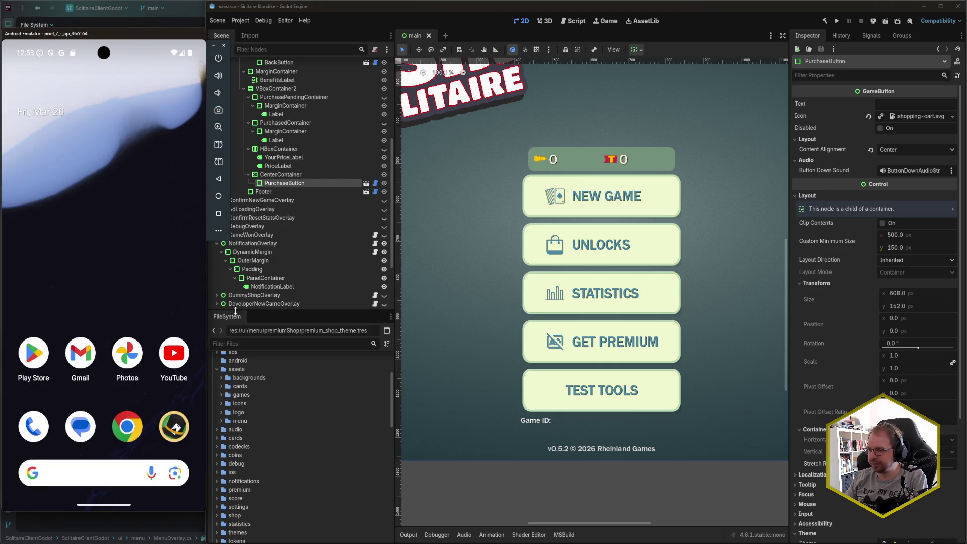
Deploy the game to the sdk_gphone64_x86_64 Android emulator from the Remote Deploy list
{"action": "left_click", "coordinate": [873, 23]}
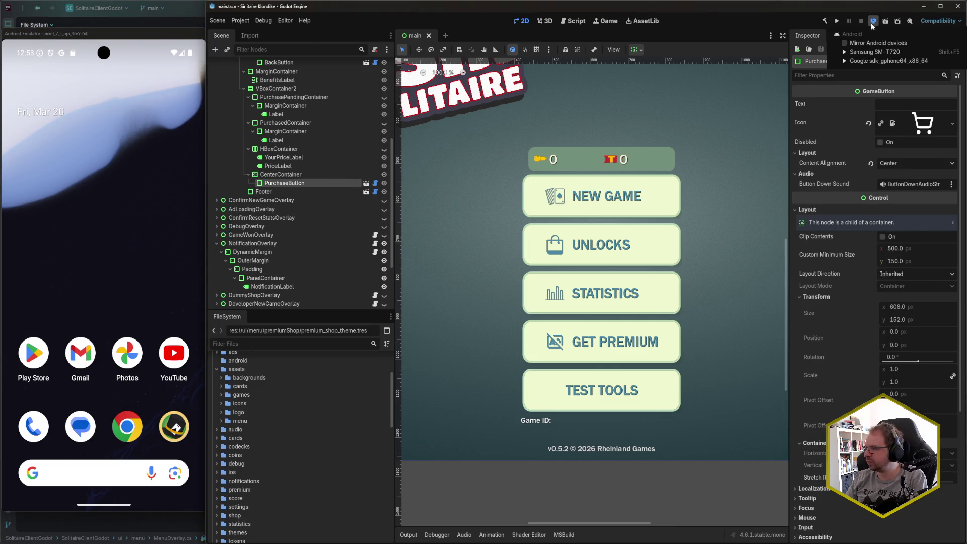
{"action": "left_click", "coordinate": [885, 59]}
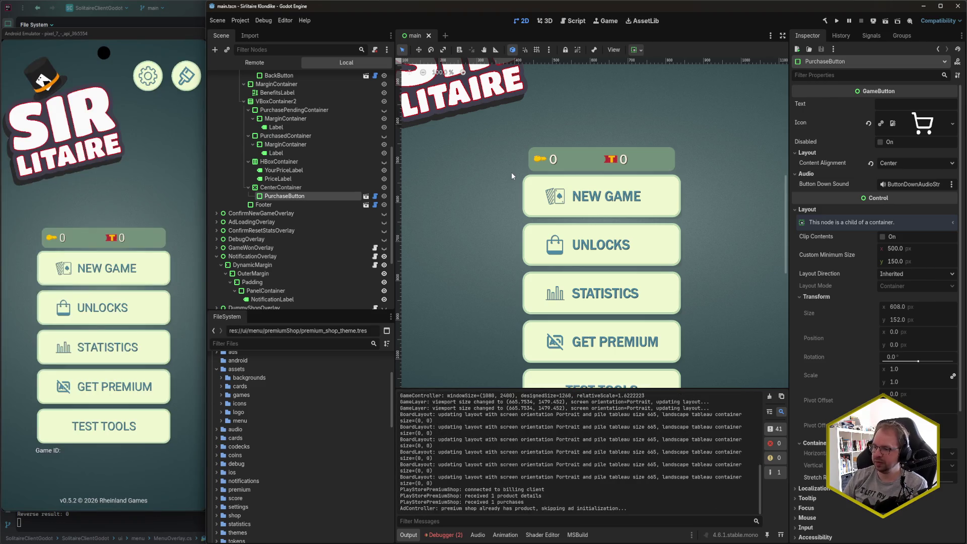
Expand the NullReferenceException stack trace in the Debugger, close the emulator game, and return to MenuOverlay.cs
{"action": "left_click", "coordinate": [445, 535]}
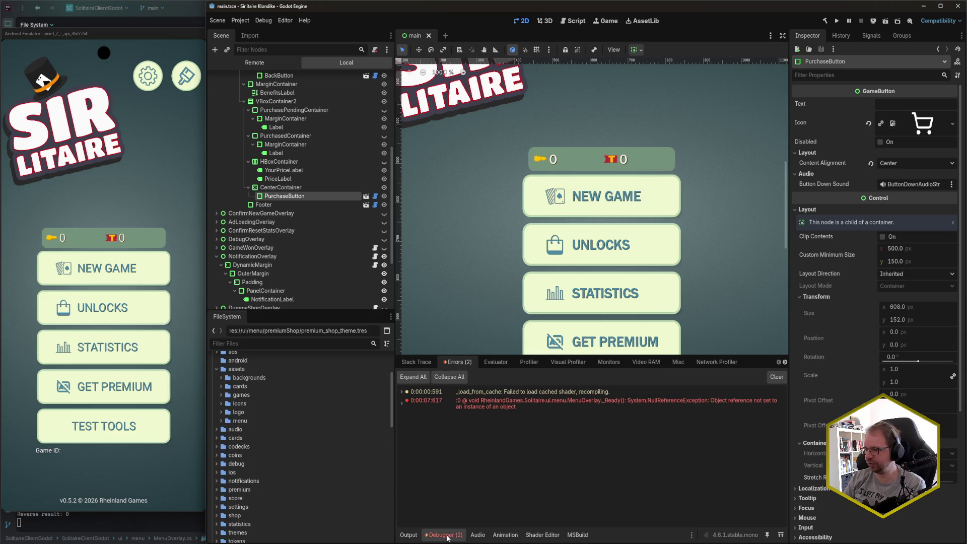
{"action": "left_click", "coordinate": [402, 403]}
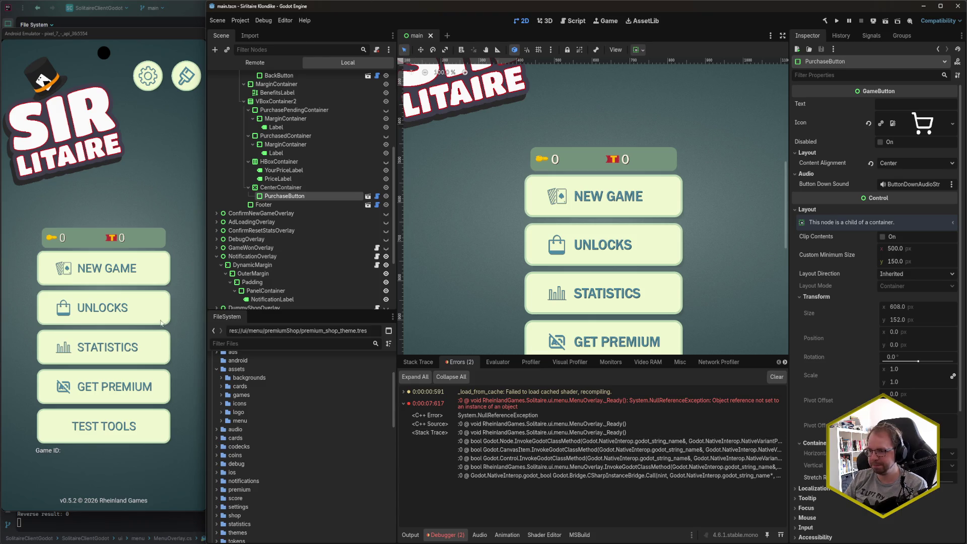
{"action": "left_click", "coordinate": [133, 402]}
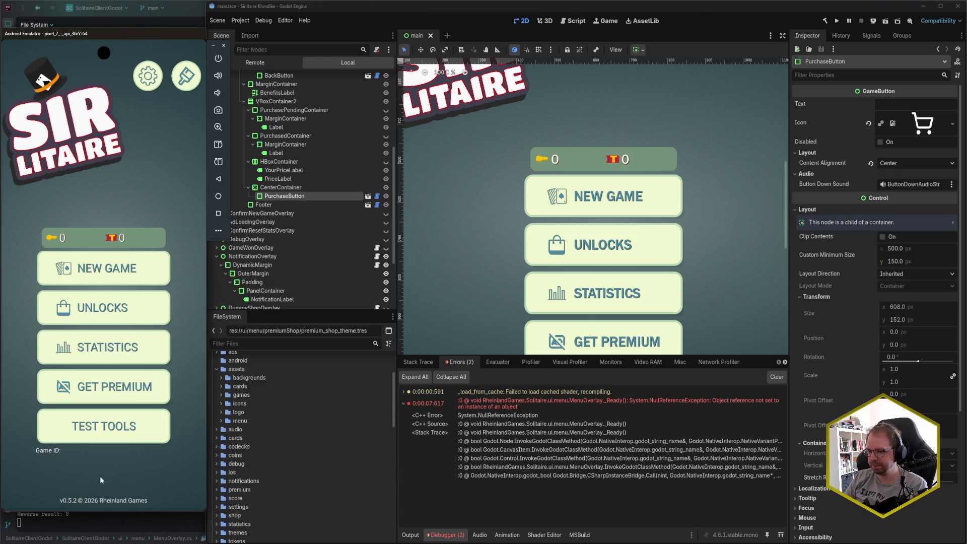
{"action": "left_click_drag", "start_coordinate": [103, 504], "coordinate": [126, 404]}
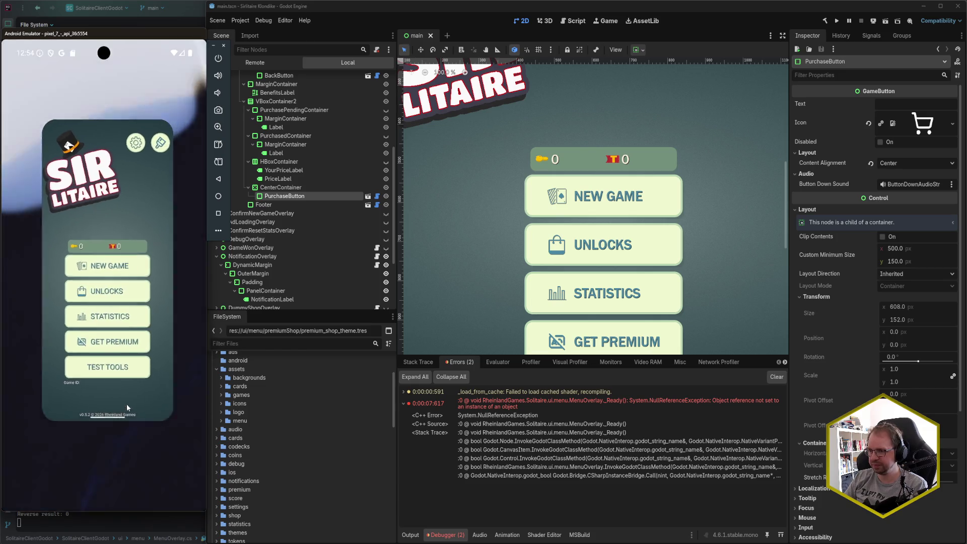
{"action": "left_click_drag", "start_coordinate": [130, 217], "coordinate": [127, 76]}
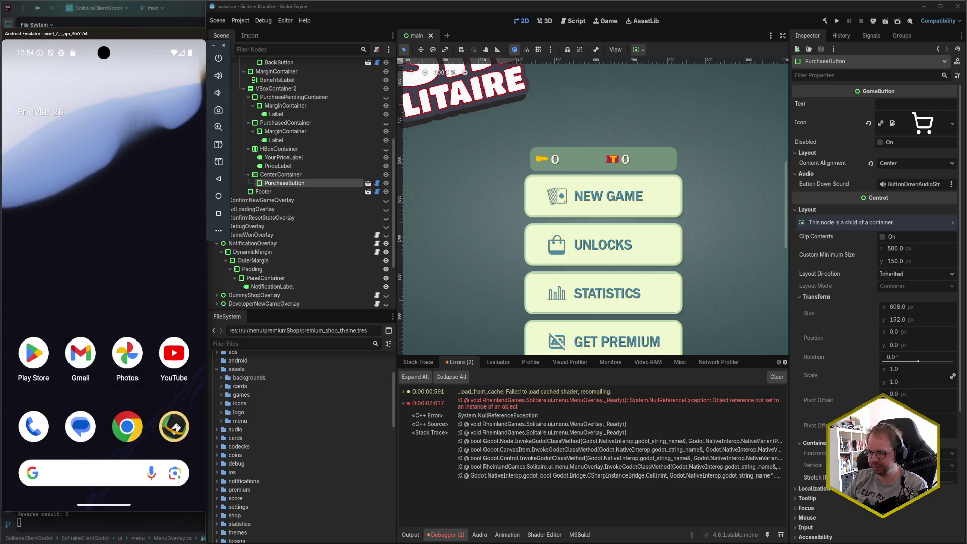
{"action": "key", "text": "alt+Tab"}
{"action": "left_click", "coordinate": [494, 236]}
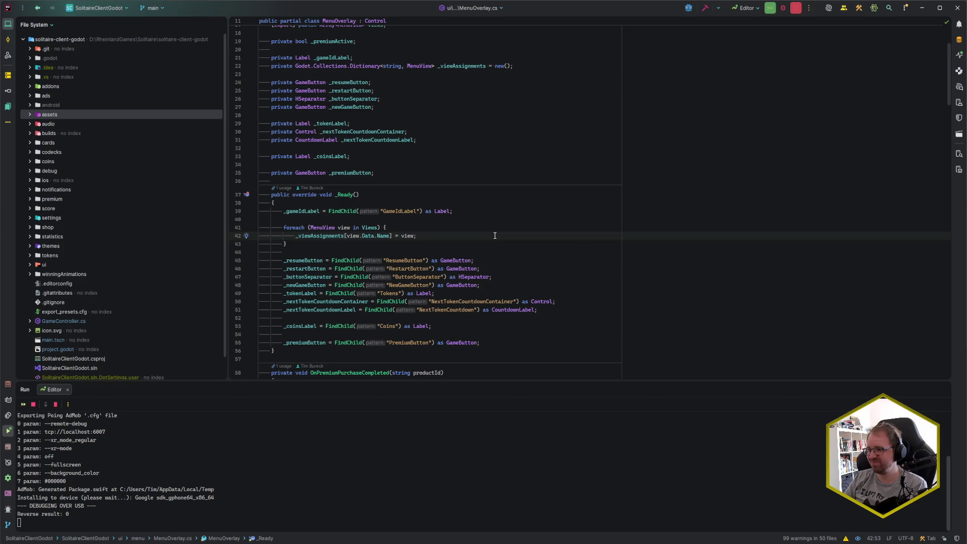
Scroll to the top of MenuOverlay.cs and show the MenuOverlay class's 5 usages, then dismiss them
{"action": "left_click", "coordinate": [368, 227]}
{"action": "scroll", "coordinate": [438, 303], "scroll_direction": "up", "scroll_amount": 1}
{"action": "scroll", "coordinate": [437, 303], "scroll_direction": "up", "scroll_amount": 3}
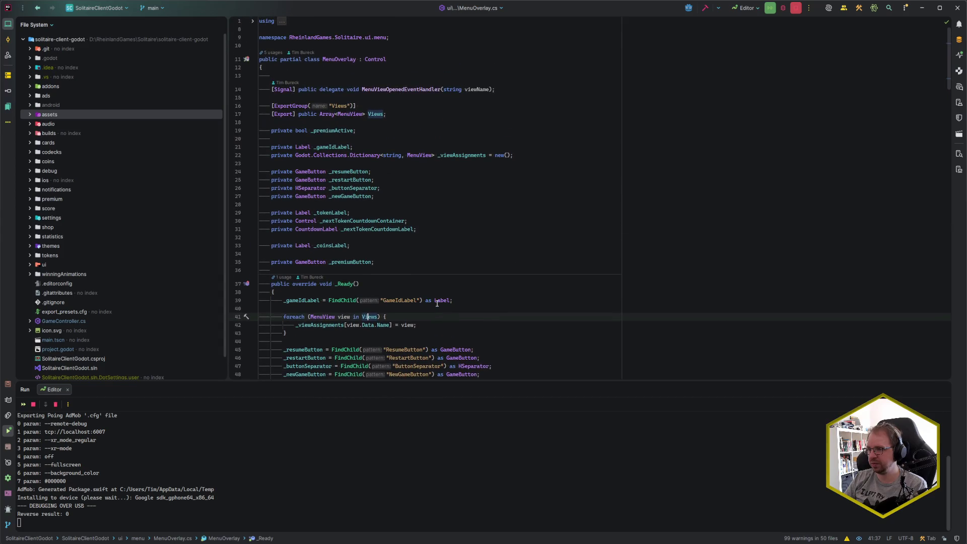
{"action": "left_click", "coordinate": [469, 301]}
{"action": "left_click", "coordinate": [476, 309]}
{"action": "left_click", "coordinate": [476, 298]}
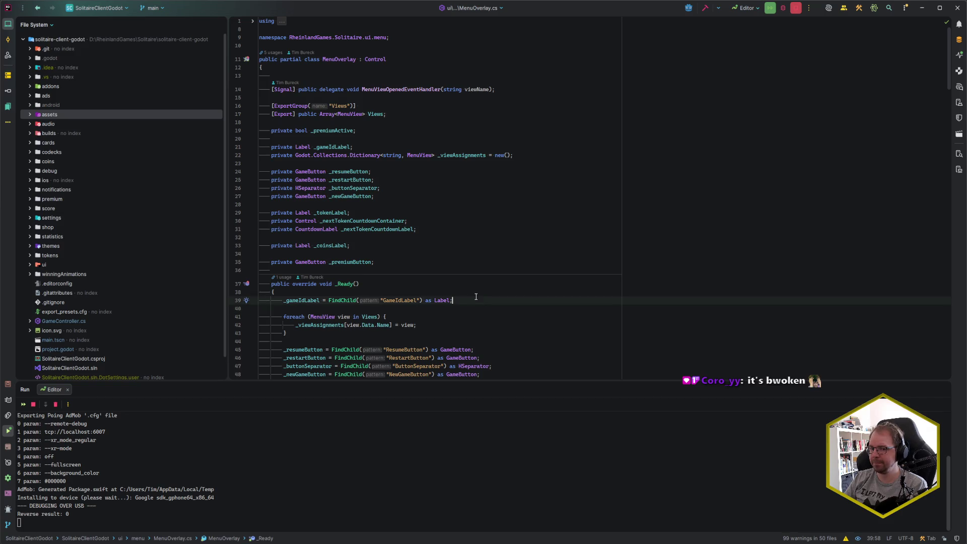
{"action": "scroll", "coordinate": [476, 297], "scroll_direction": "down", "scroll_amount": 6}
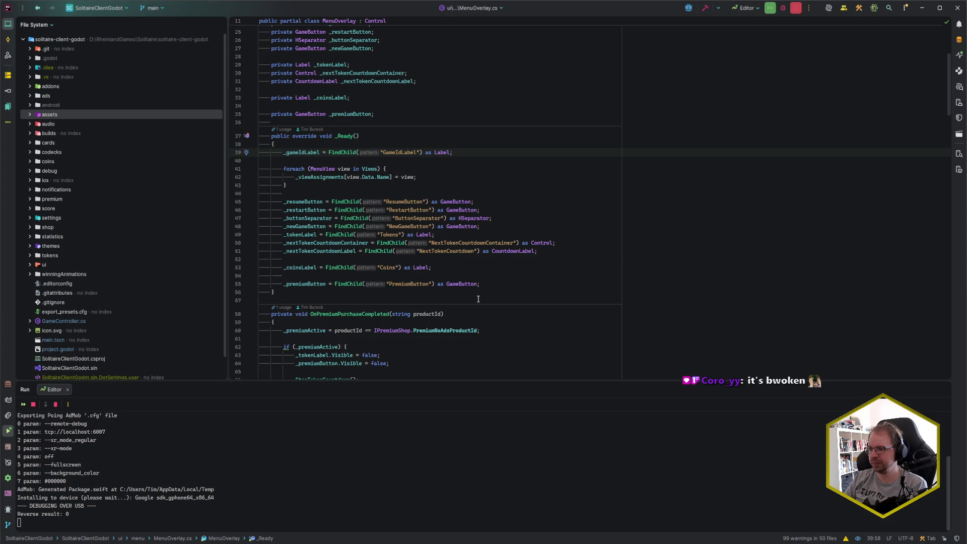
{"action": "scroll", "coordinate": [478, 299], "scroll_direction": "up", "scroll_amount": 6}
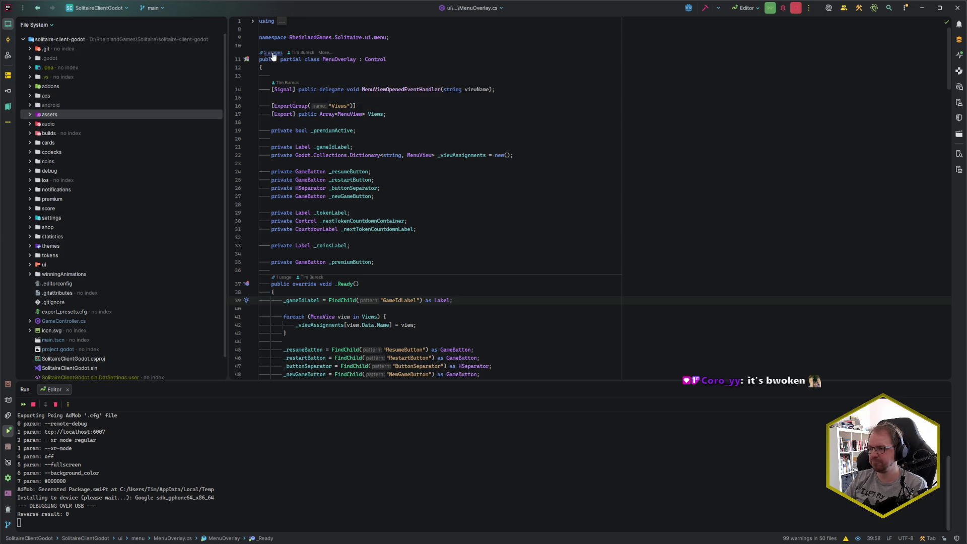
{"action": "left_click", "coordinate": [274, 54]}
{"action": "key", "text": "Escape"}
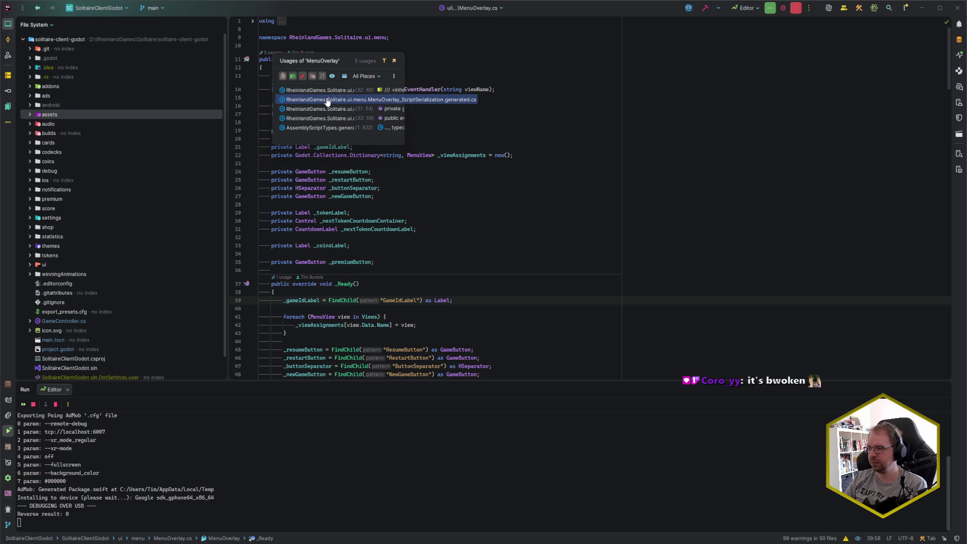
Open the generated serialization file, return to MenuOverlay.cs, and list the 5 usages across All Places
{"action": "left_click", "coordinate": [327, 100]}
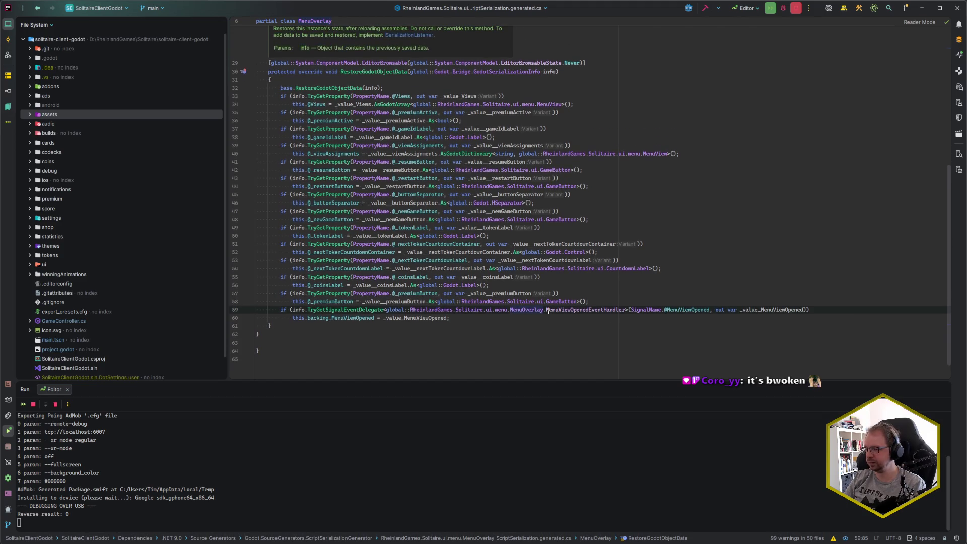
{"action": "scroll", "coordinate": [547, 302], "scroll_direction": "up", "scroll_amount": 2}
{"action": "scroll", "coordinate": [546, 290], "scroll_direction": "up", "scroll_amount": 8}
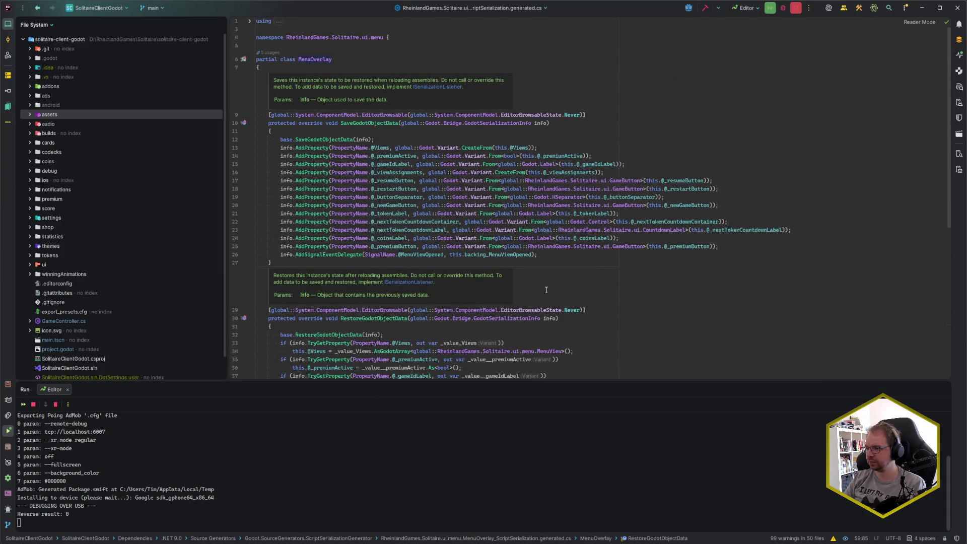
{"action": "key", "text": "ctrl+alt+Left"}
{"action": "key", "text": "ctrl+alt+Left"}
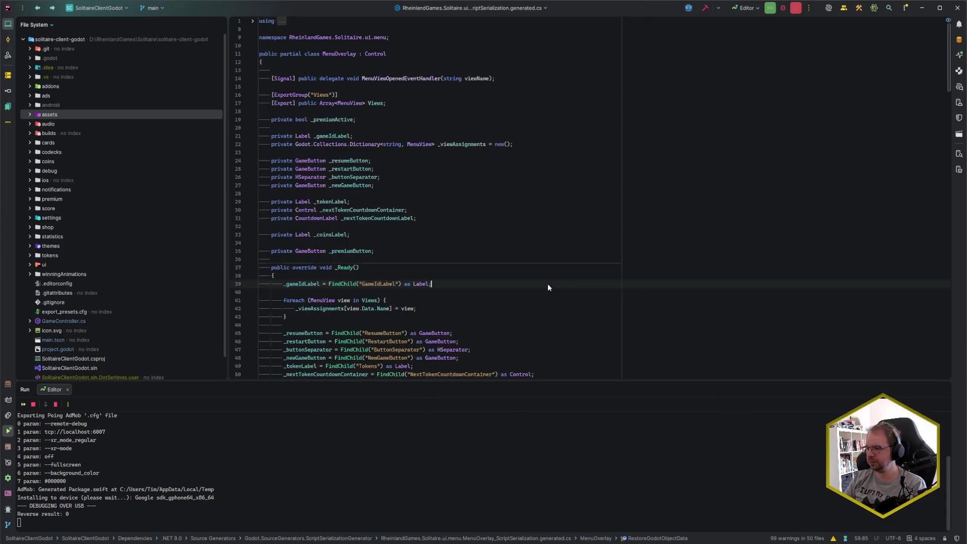
{"action": "left_click", "coordinate": [270, 57]}
{"action": "left_click", "coordinate": [268, 52]}
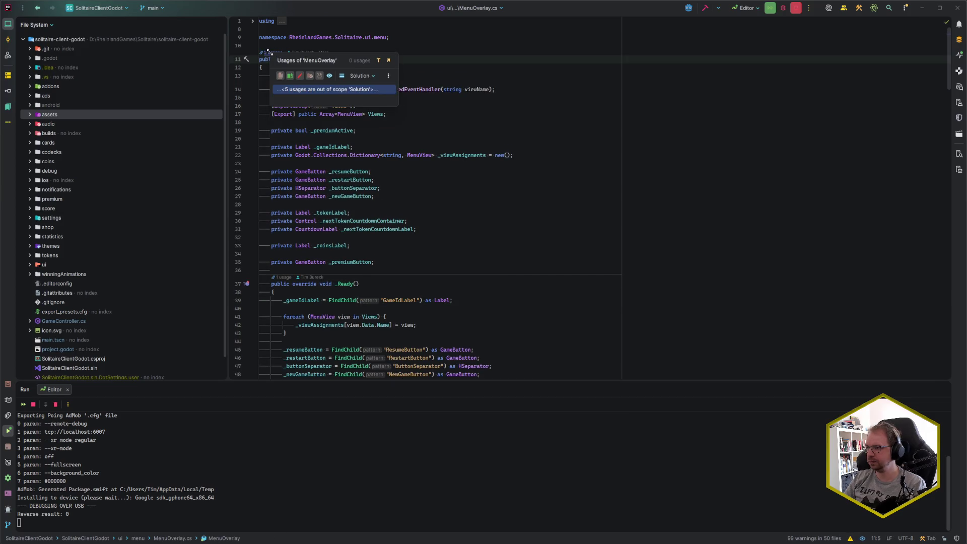
{"action": "left_click", "coordinate": [313, 91]}
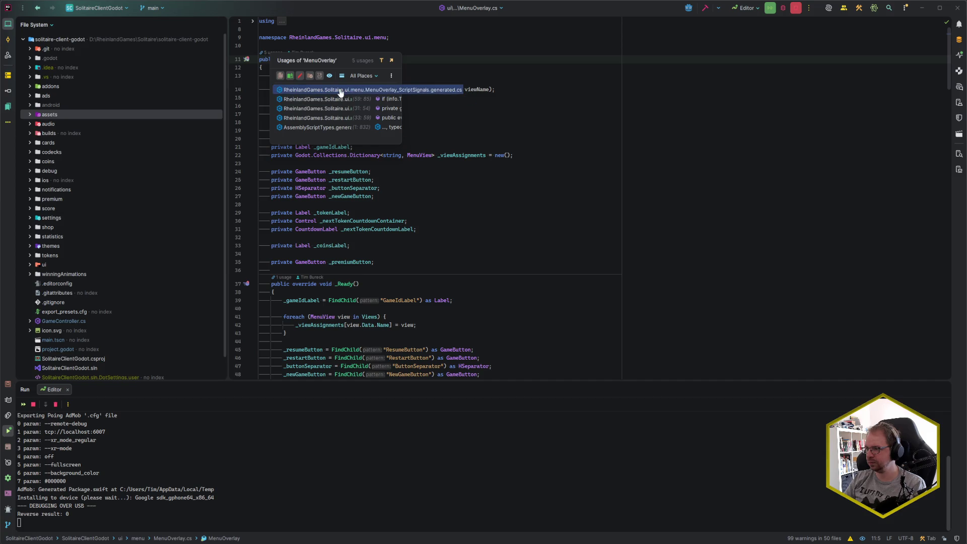
Visit the AssemblyScriptTypes and serialization usages, then open MenuOverlay_ScriptSignals.generated.cs
{"action": "left_click", "coordinate": [332, 127]}
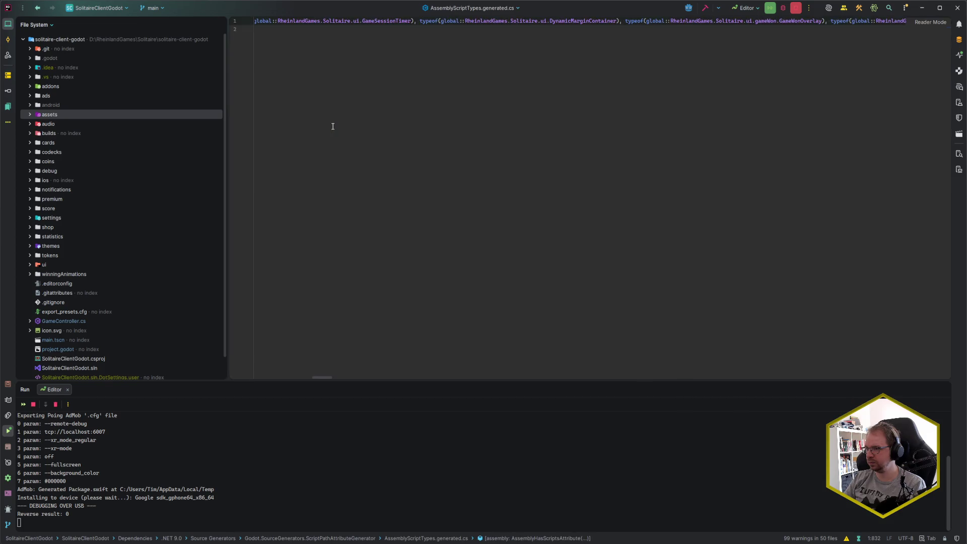
{"action": "key", "text": "ctrl+alt+Left"}
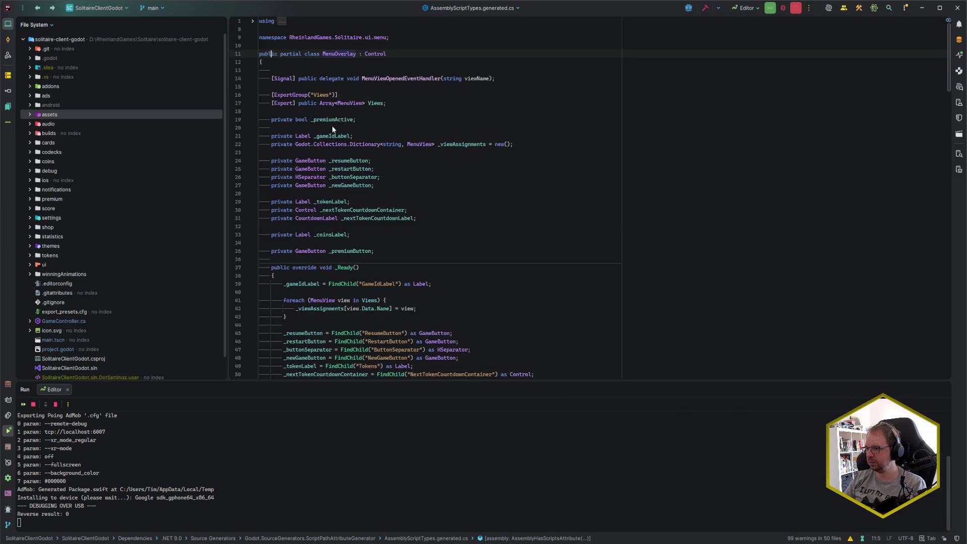
{"action": "left_click", "coordinate": [271, 52]}
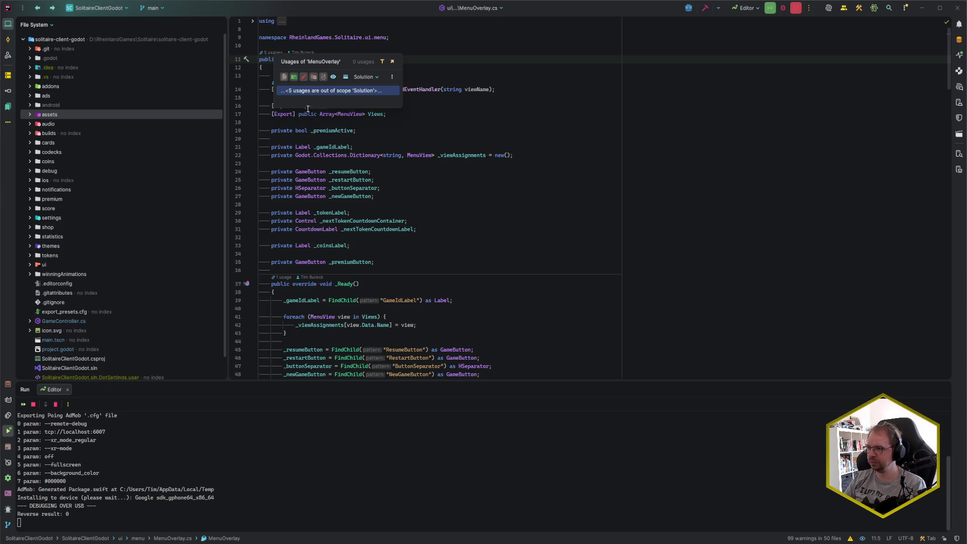
{"action": "left_click", "coordinate": [343, 104]}
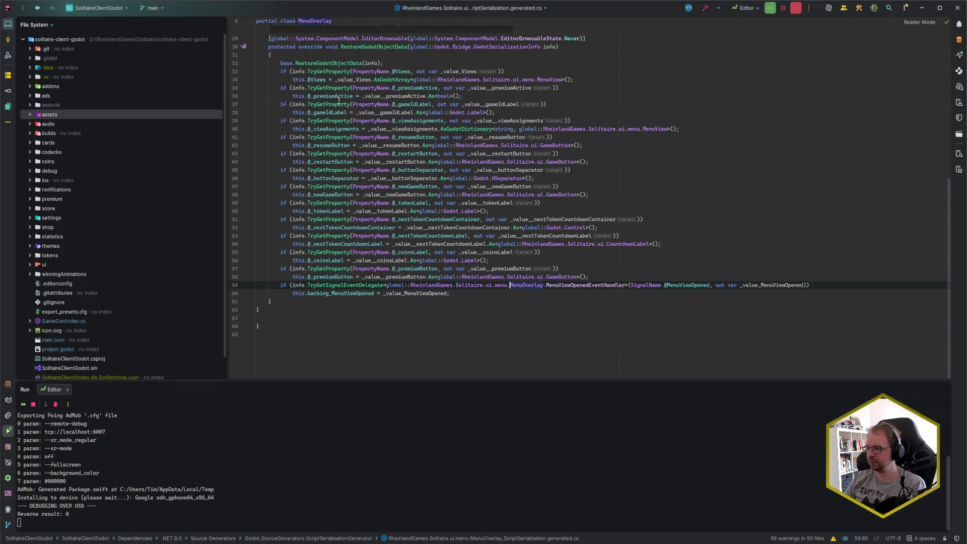
{"action": "scroll", "coordinate": [341, 101], "scroll_direction": "up", "scroll_amount": 10}
{"action": "key", "text": "ctrl+alt+Left"}
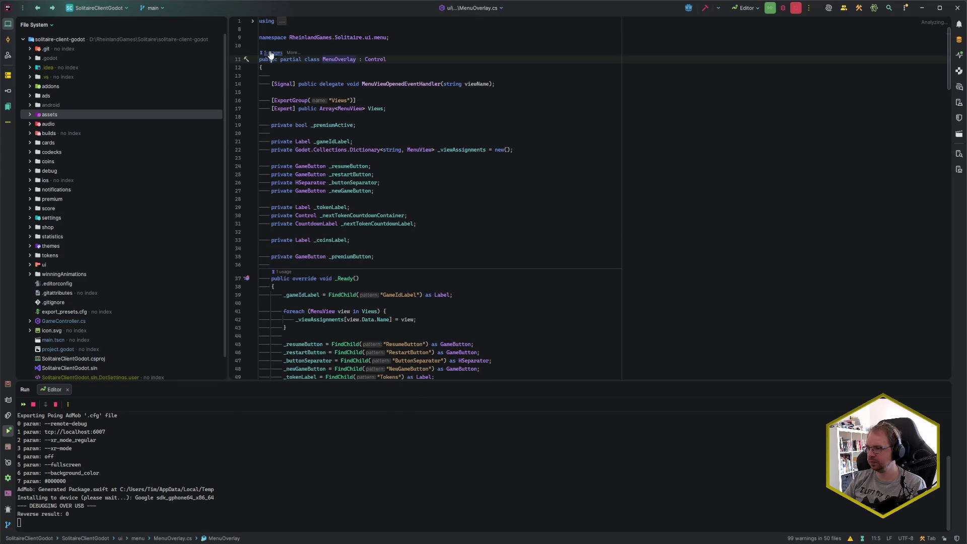
{"action": "left_click", "coordinate": [271, 52]}
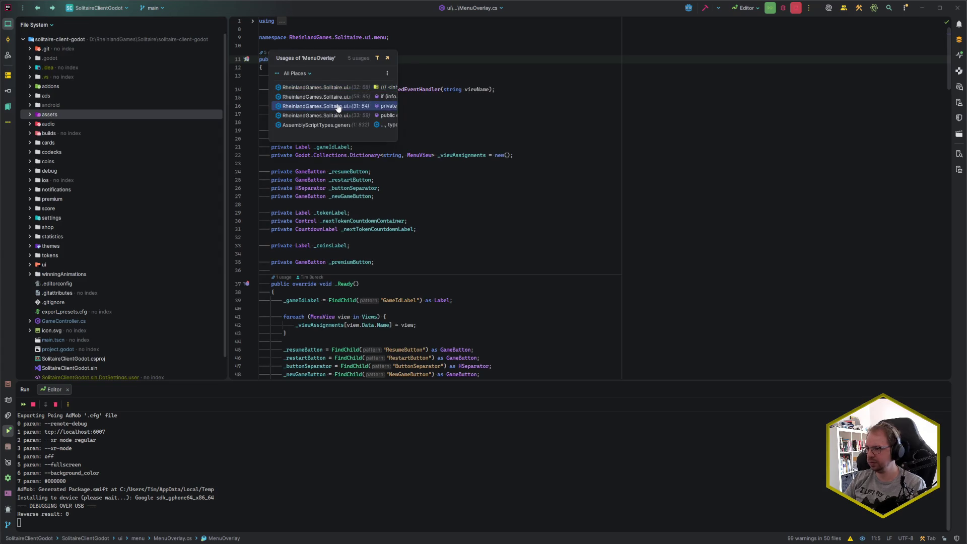
{"action": "left_click", "coordinate": [332, 88]}
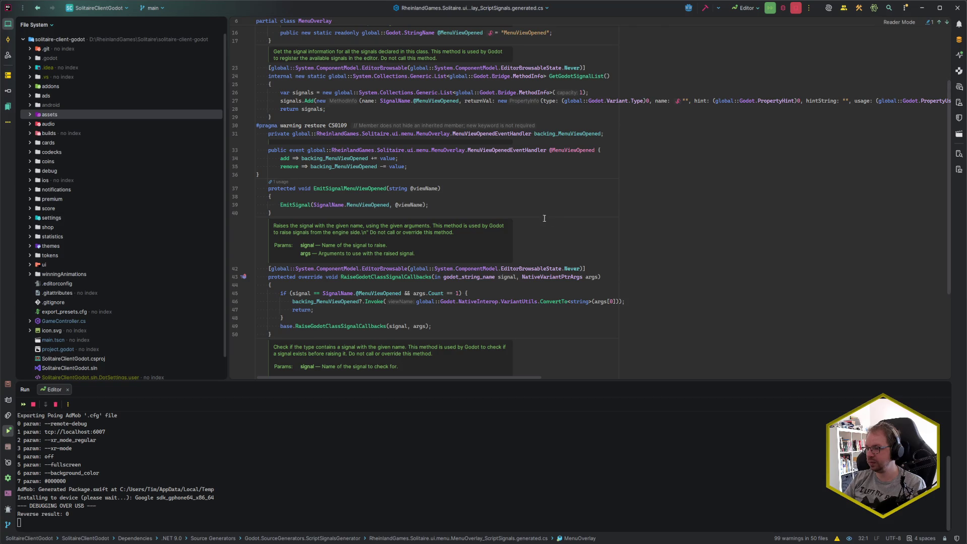
Search the signals file for 'Ready', then close the search bar
{"action": "key", "text": "ctrl+f"}
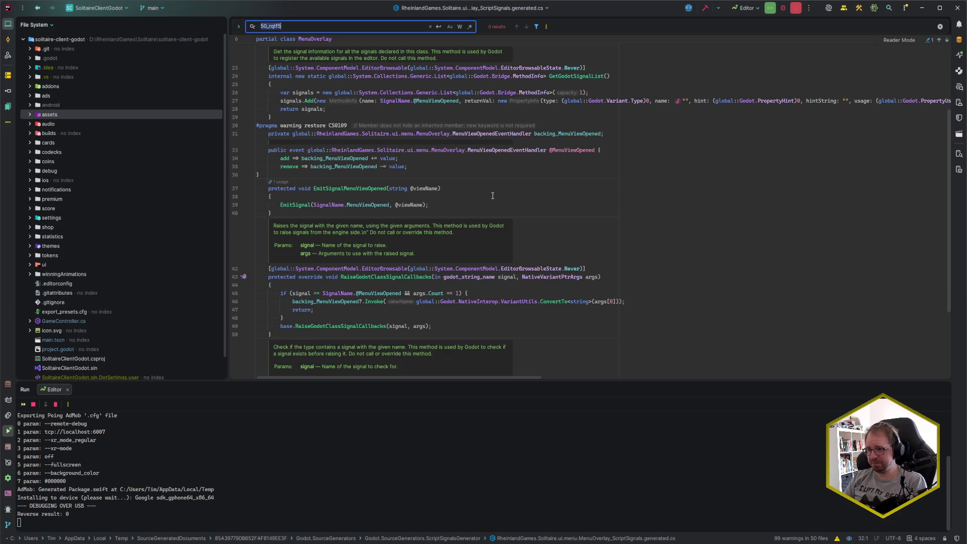
{"action": "type", "text": "Read"}
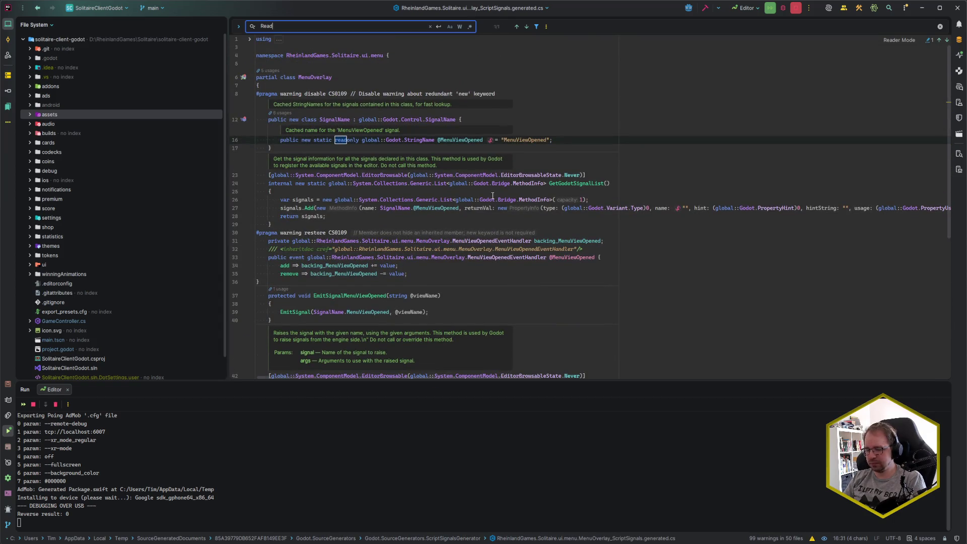
{"action": "type", "text": "y"}
{"action": "key", "text": "ctrl+a"}
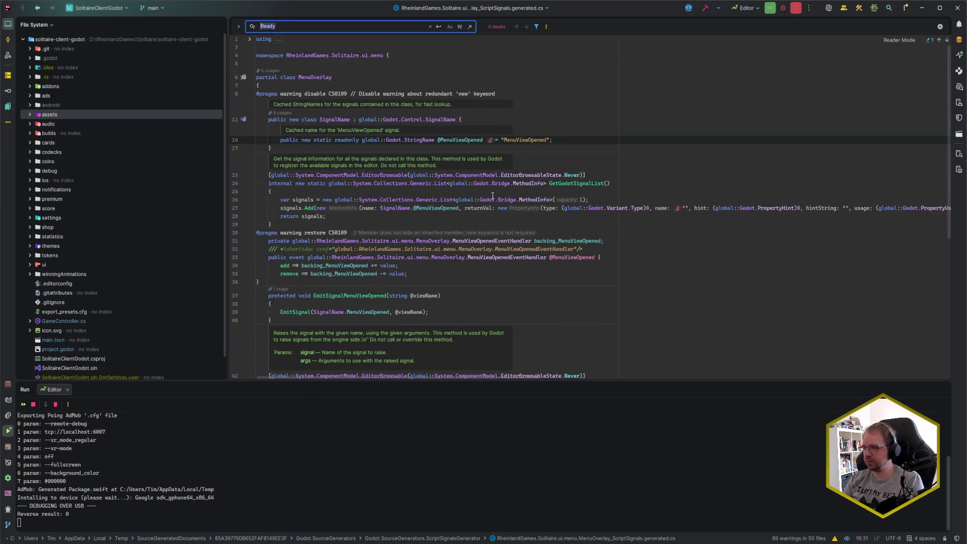
{"action": "key", "text": "Escape"}
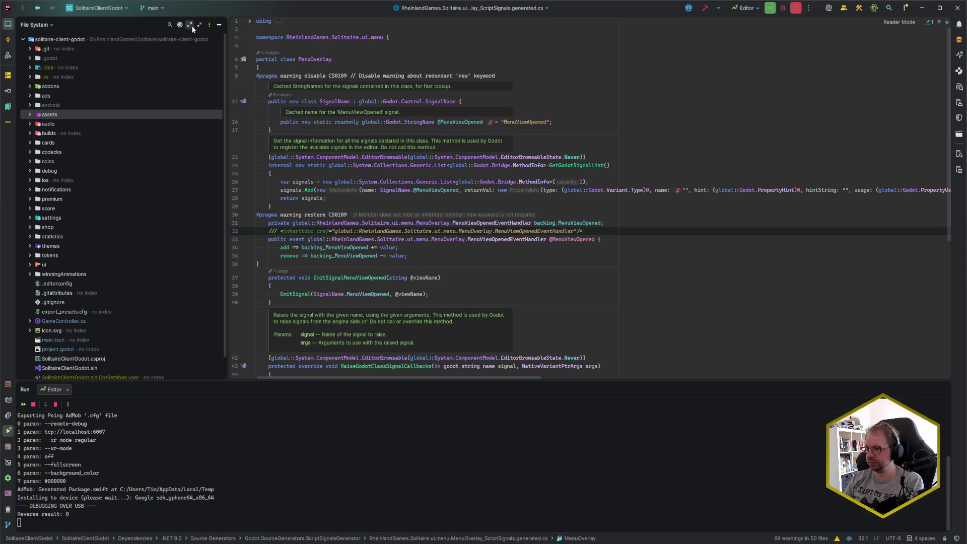
Switch the project panel to Solution view and reveal the open signals file
{"action": "left_click", "coordinate": [180, 25]}
{"action": "left_click", "coordinate": [40, 25]}
{"action": "left_click", "coordinate": [33, 40]}
{"action": "left_click", "coordinate": [180, 26]}
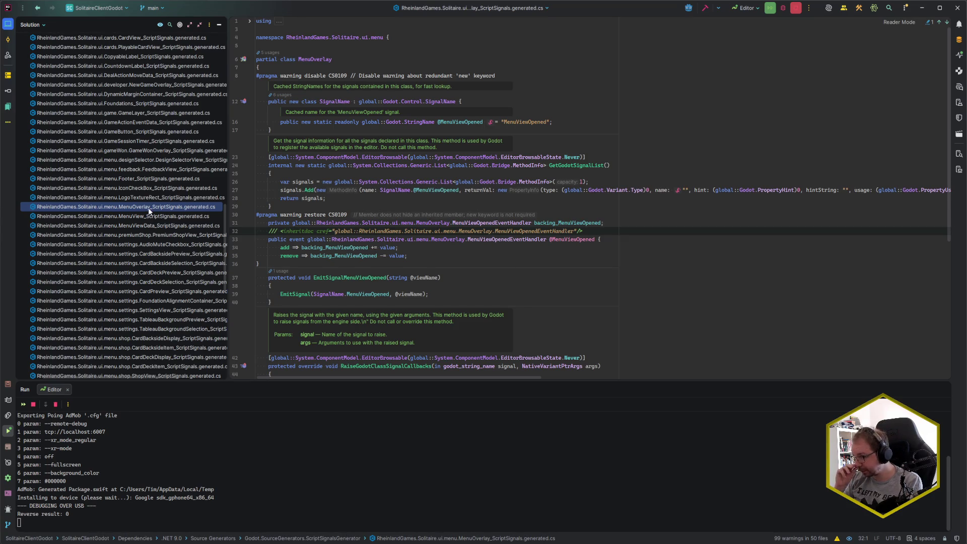
Expand ScriptMethodsGenerator, speed-search 'menuover', and open MenuOverlay_ScriptMethods.generated.cs
{"action": "scroll", "coordinate": [149, 210], "scroll_direction": "up", "scroll_amount": 15}
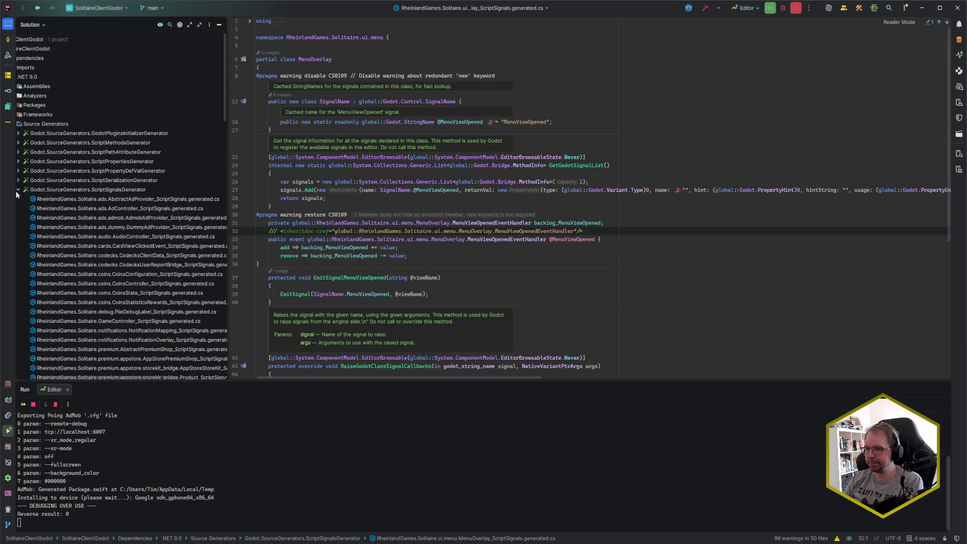
{"action": "left_click", "coordinate": [18, 189]}
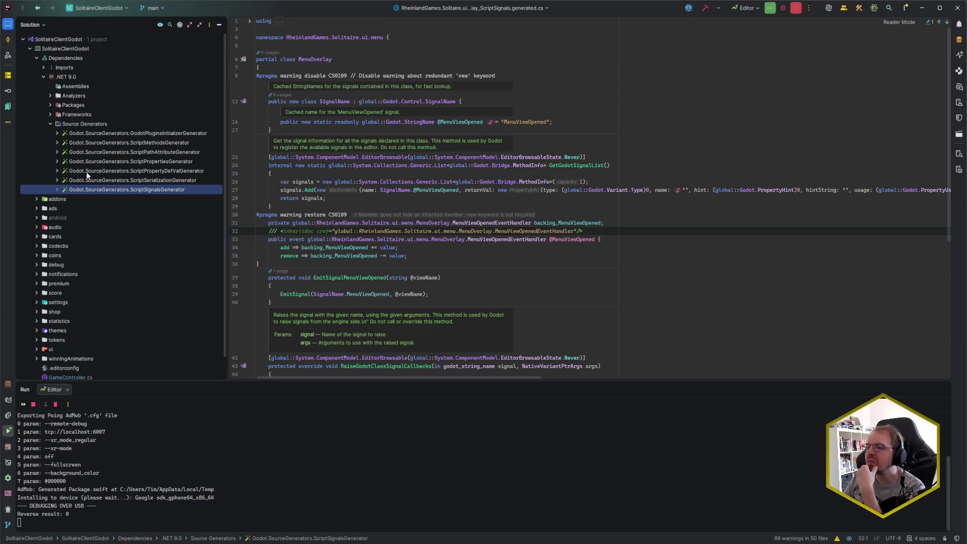
{"action": "left_click", "coordinate": [57, 143]}
{"action": "scroll", "coordinate": [147, 222], "scroll_direction": "down", "scroll_amount": 5}
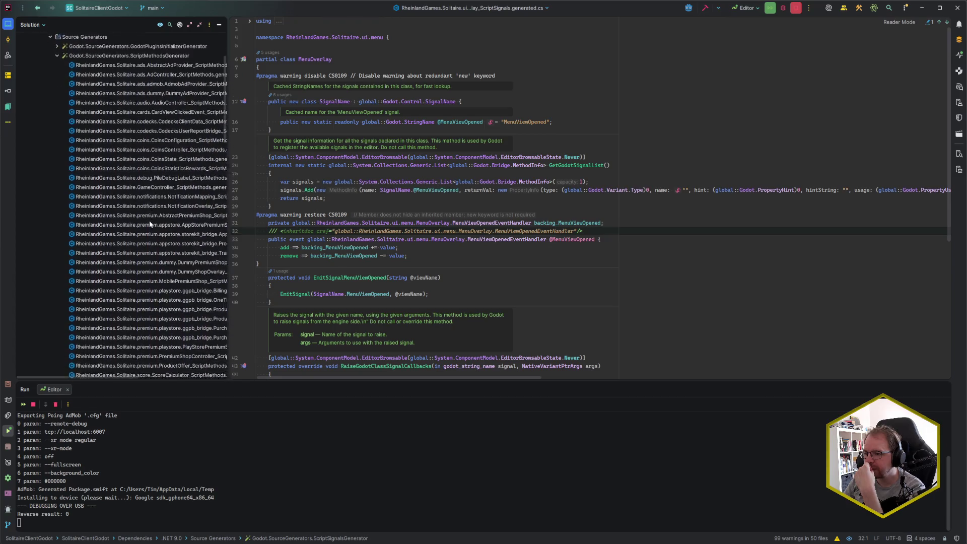
{"action": "scroll", "coordinate": [131, 168], "scroll_direction": "up", "scroll_amount": 5}
{"action": "left_click", "coordinate": [123, 143]}
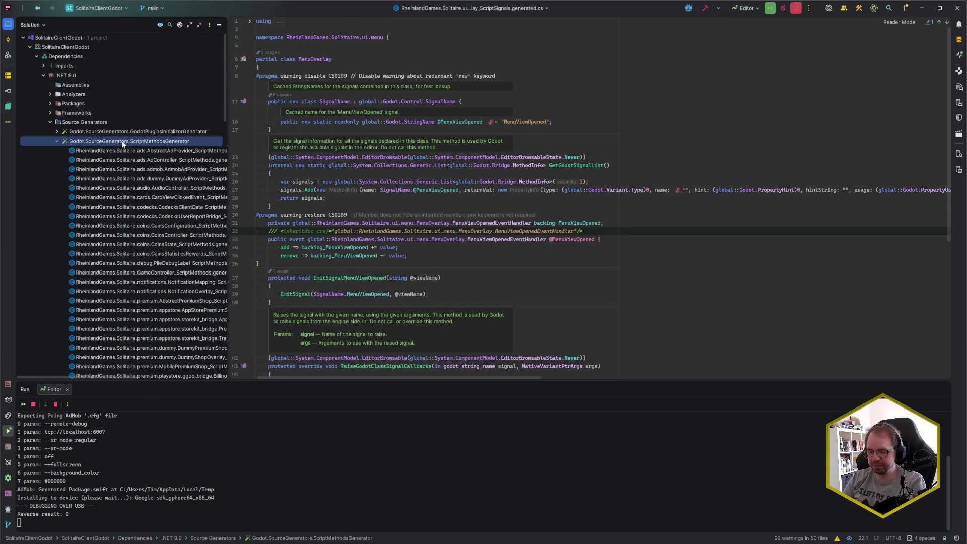
{"action": "type", "text": "menuover"}
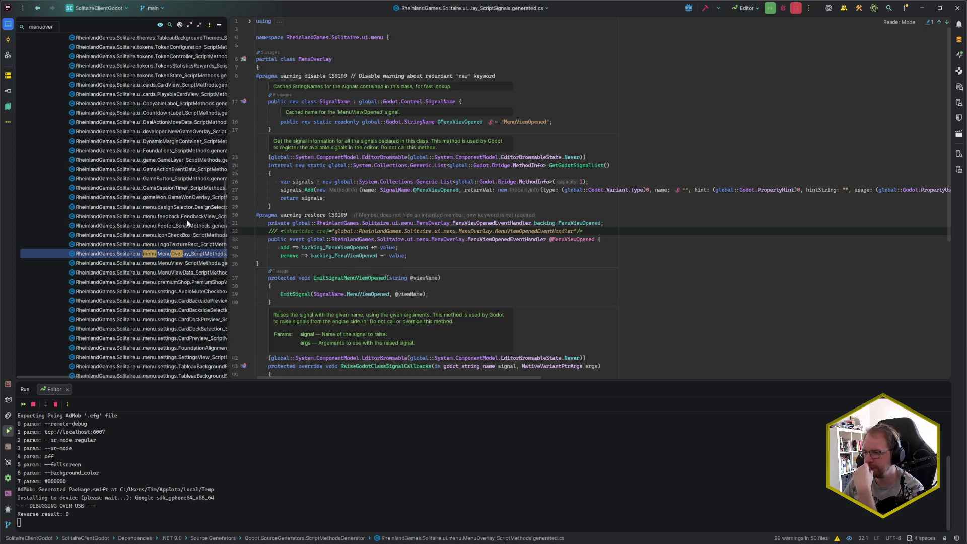
{"action": "double_click", "coordinate": [200, 257]}
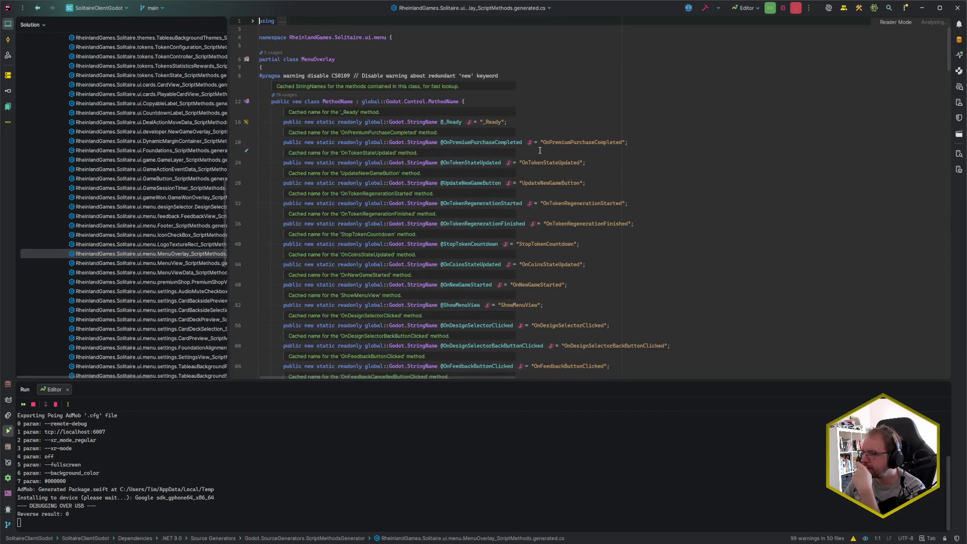
Review the generated MenuOverlay ScriptMethods code around the _Ready method
{"action": "left_click", "coordinate": [536, 123]}
{"action": "left_click", "coordinate": [460, 122]}
{"action": "scroll", "coordinate": [532, 217], "scroll_direction": "down", "scroll_amount": 15}
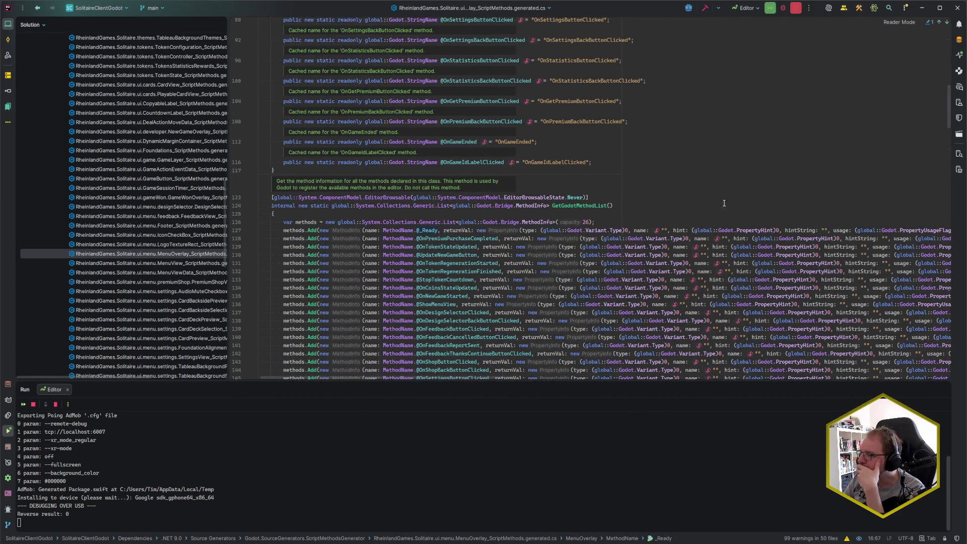
{"action": "scroll", "coordinate": [559, 221], "scroll_direction": "down", "scroll_amount": 1}
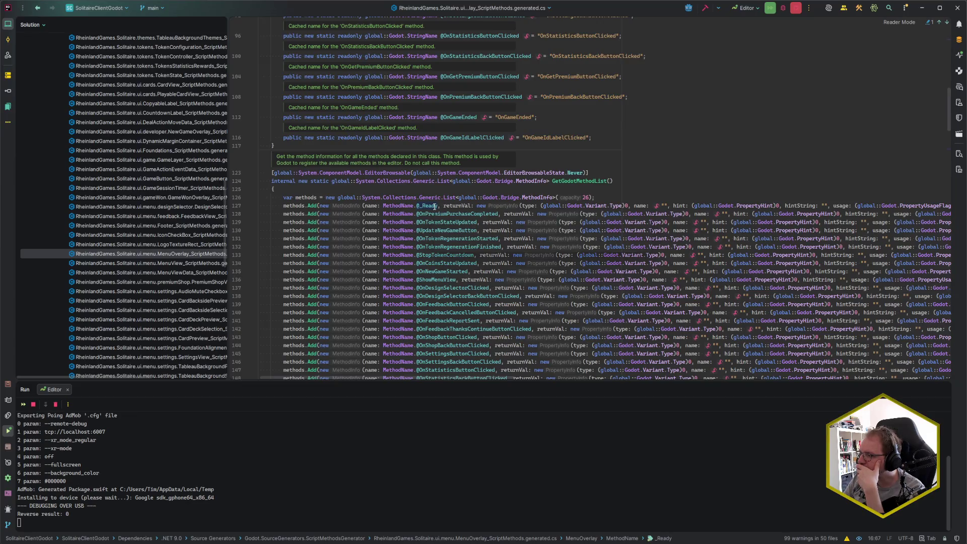
{"action": "scroll", "coordinate": [386, 215], "scroll_direction": "right", "scroll_amount": 10}
{"action": "scroll", "coordinate": [383, 225], "scroll_direction": "left", "scroll_amount": 10}
{"action": "scroll", "coordinate": [386, 225], "scroll_direction": "down", "scroll_amount": 10}
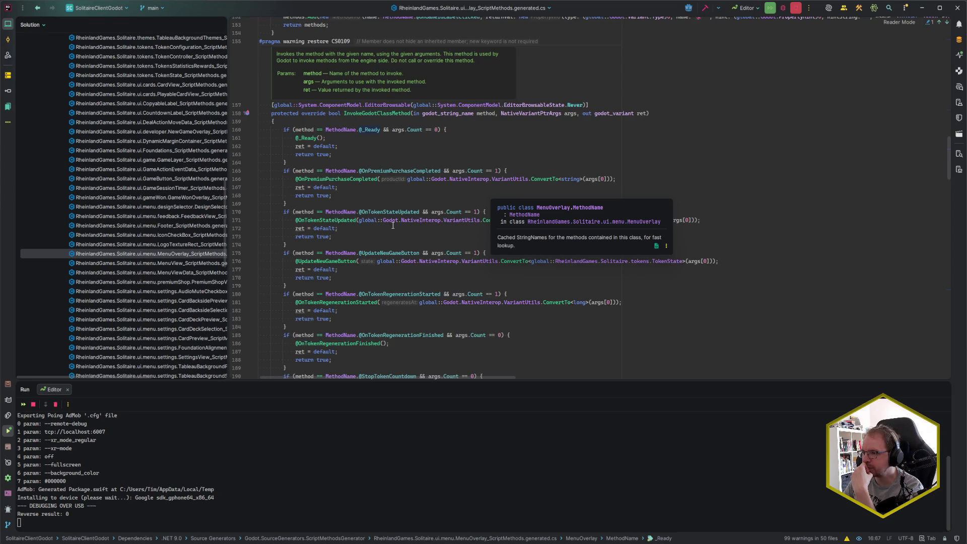
{"action": "scroll", "coordinate": [393, 225], "scroll_direction": "down", "scroll_amount": 2}
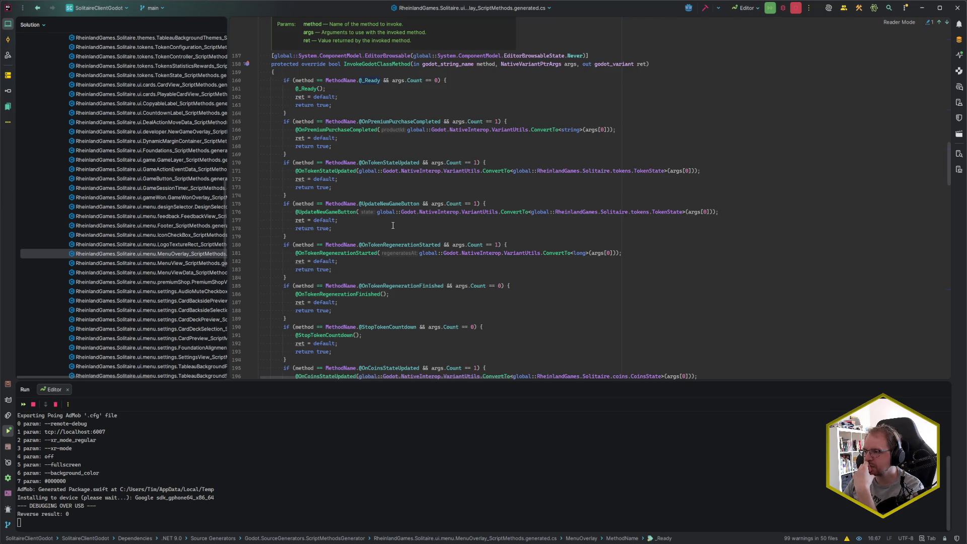
{"action": "scroll", "coordinate": [393, 225], "scroll_direction": "down", "scroll_amount": 20}
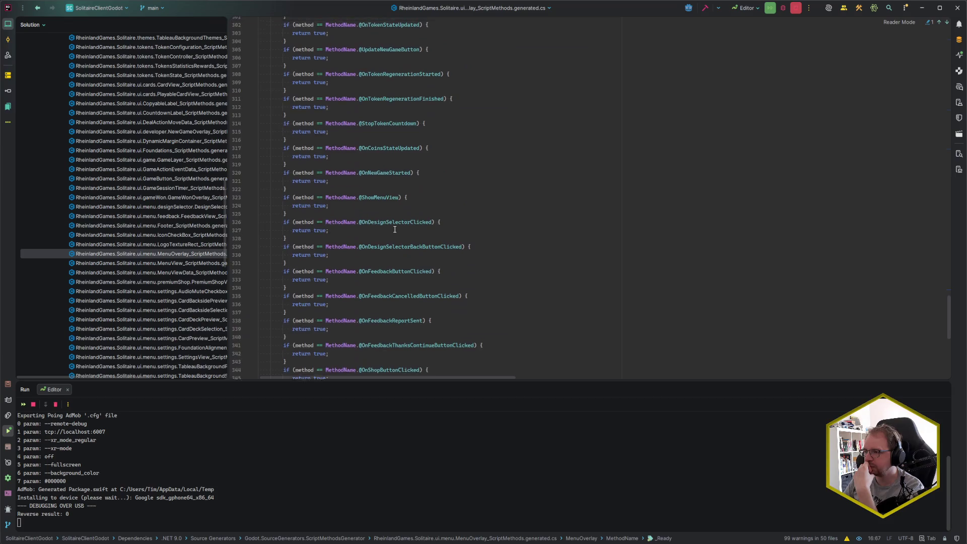
{"action": "scroll", "coordinate": [394, 229], "scroll_direction": "up", "scroll_amount": 4}
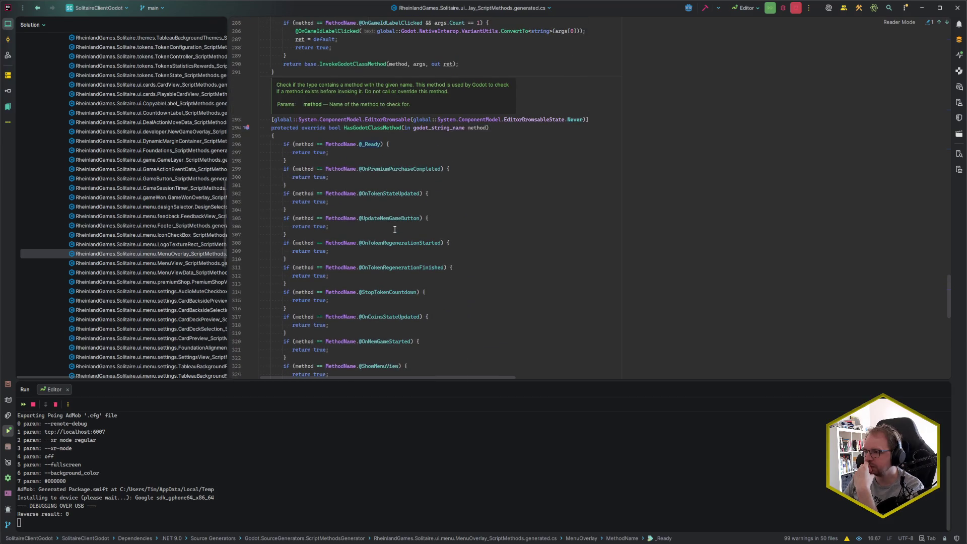
{"action": "scroll", "coordinate": [395, 230], "scroll_direction": "down", "scroll_amount": 10}
{"action": "scroll", "coordinate": [391, 227], "scroll_direction": "up", "scroll_amount": 7}
{"action": "scroll", "coordinate": [390, 227], "scroll_direction": "up", "scroll_amount": 4}
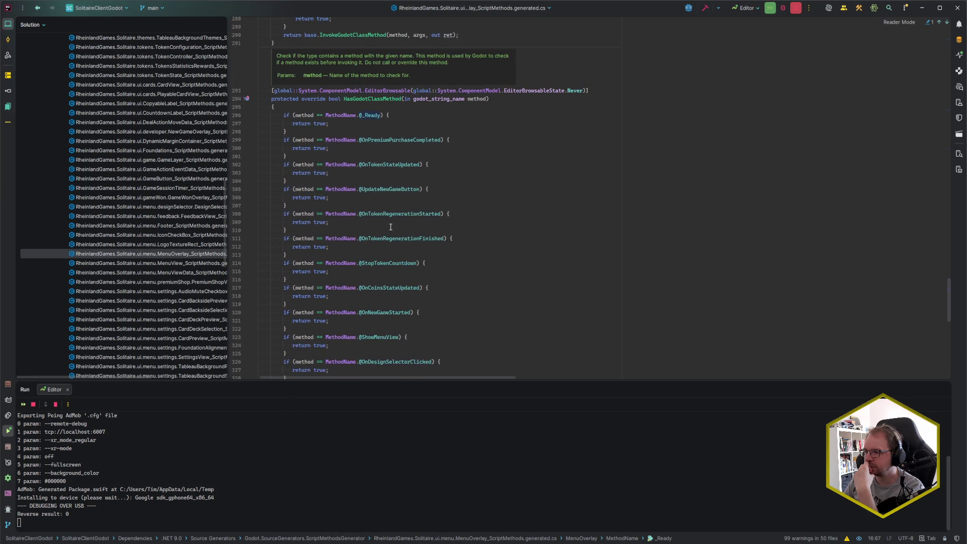
{"action": "scroll", "coordinate": [391, 227], "scroll_direction": "up", "scroll_amount": 5}
{"action": "scroll", "coordinate": [65, 192], "scroll_direction": "up", "scroll_amount": 15}
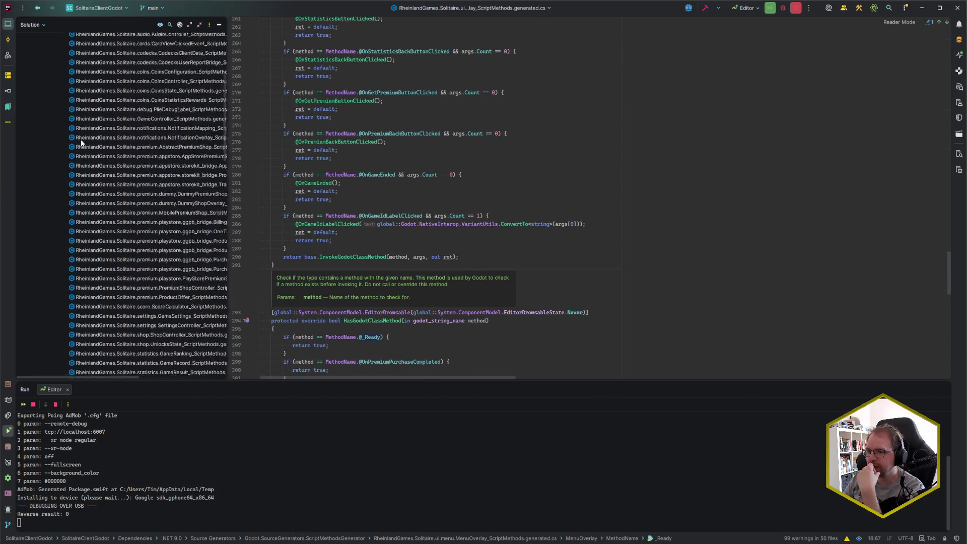
Collapse the ScriptMethodsGenerator files, Source Generators and Dependencies folders in the Solution tree
{"action": "left_click", "coordinate": [57, 143]}
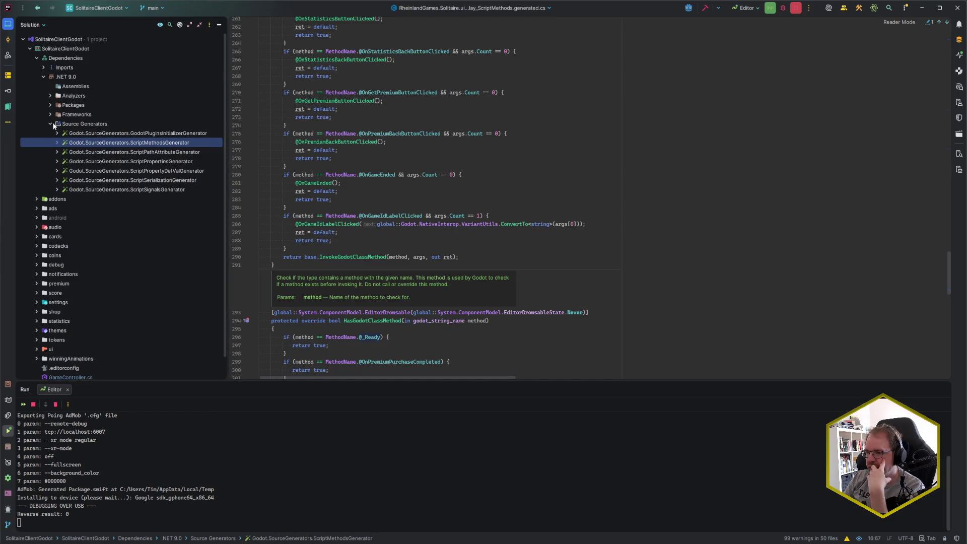
{"action": "left_click", "coordinate": [50, 124]}
{"action": "left_click", "coordinate": [43, 59]}
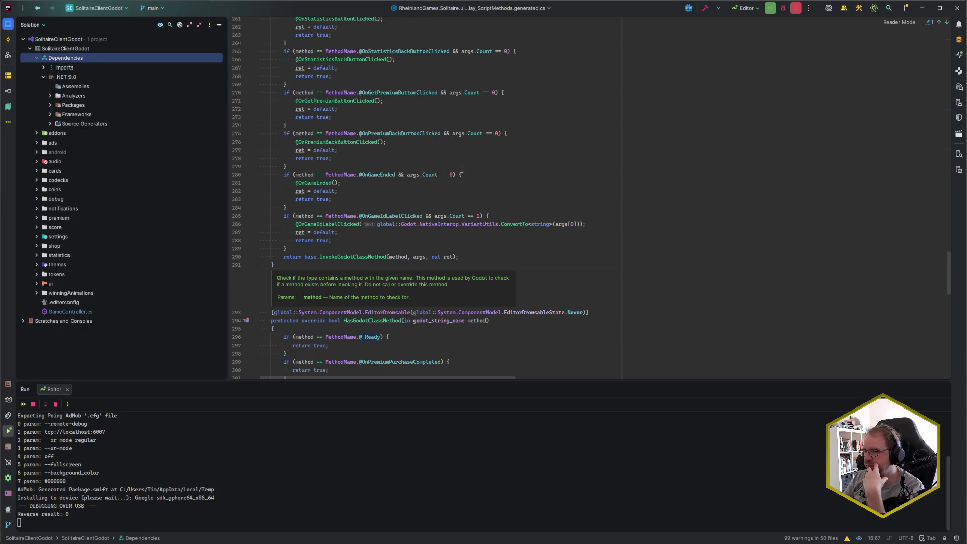
{"action": "left_click", "coordinate": [36, 58]}
Place the caret around lines 287–289 of the generated code, then return to Godot
{"action": "left_click", "coordinate": [393, 247]}
{"action": "left_click", "coordinate": [394, 237]}
{"action": "left_click", "coordinate": [392, 241]}
{"action": "left_click", "coordinate": [391, 246]}
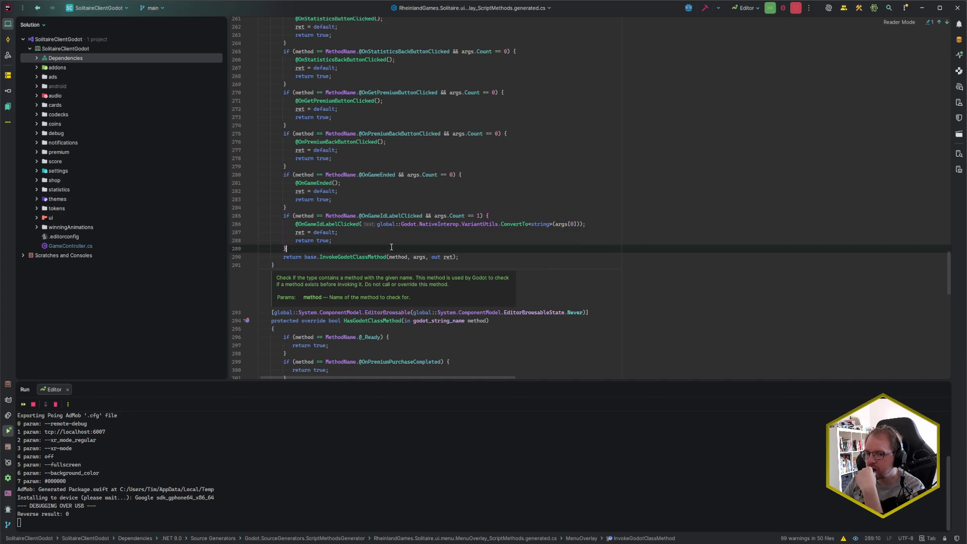
{"action": "key", "text": "alt+Tab"}
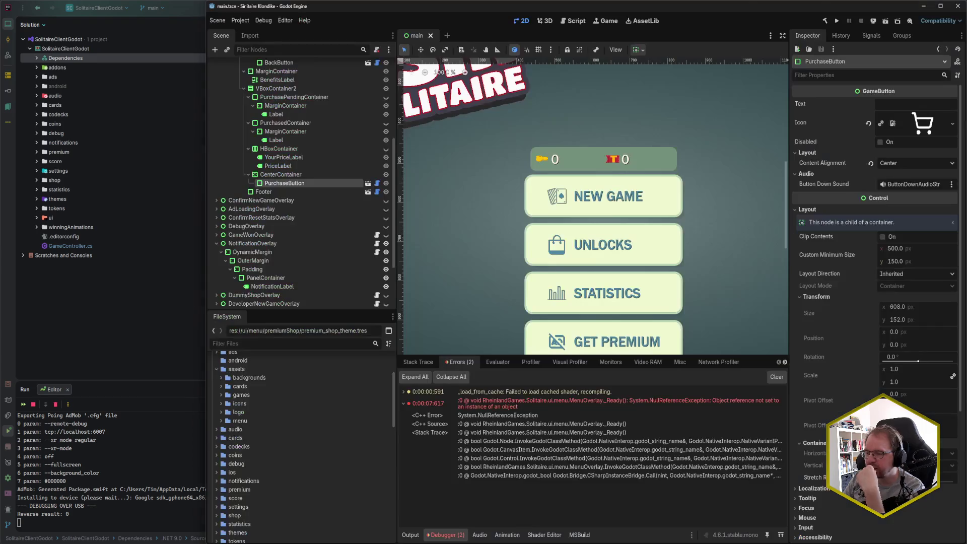
Build and run the game with F5, close the desktop game window, and show the debugger's Errors list
{"action": "key", "text": "F5"}
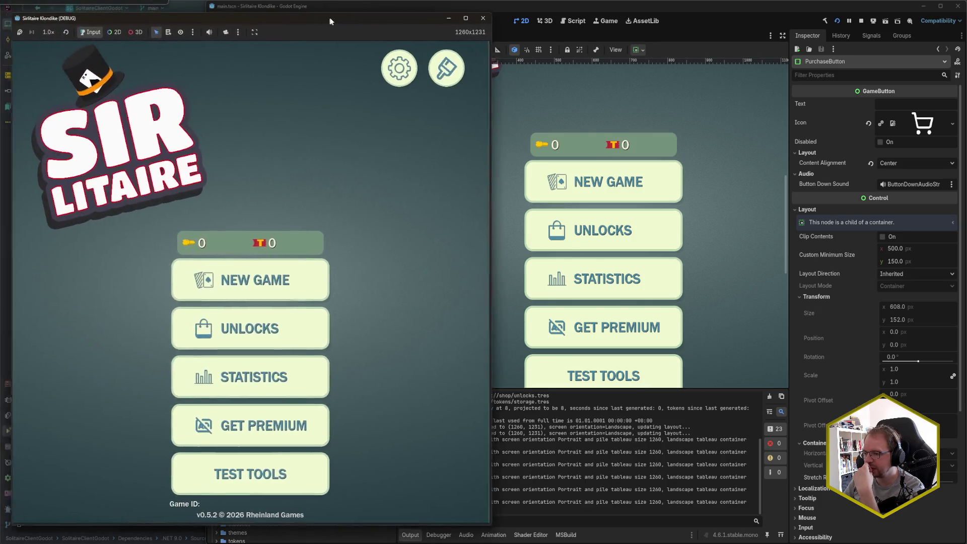
{"action": "left_click_drag", "start_coordinate": [326, 18], "coordinate": [370, 17]}
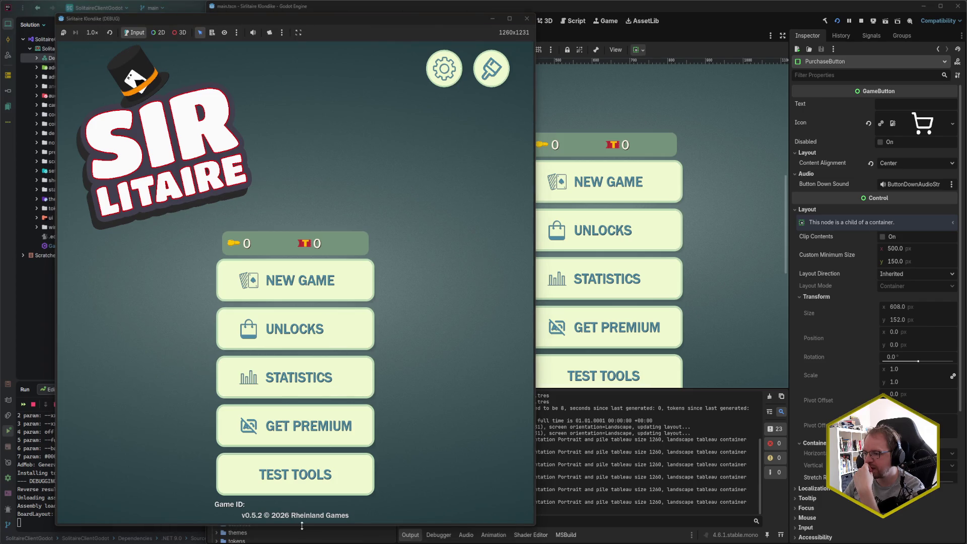
{"action": "left_click", "coordinate": [528, 18]}
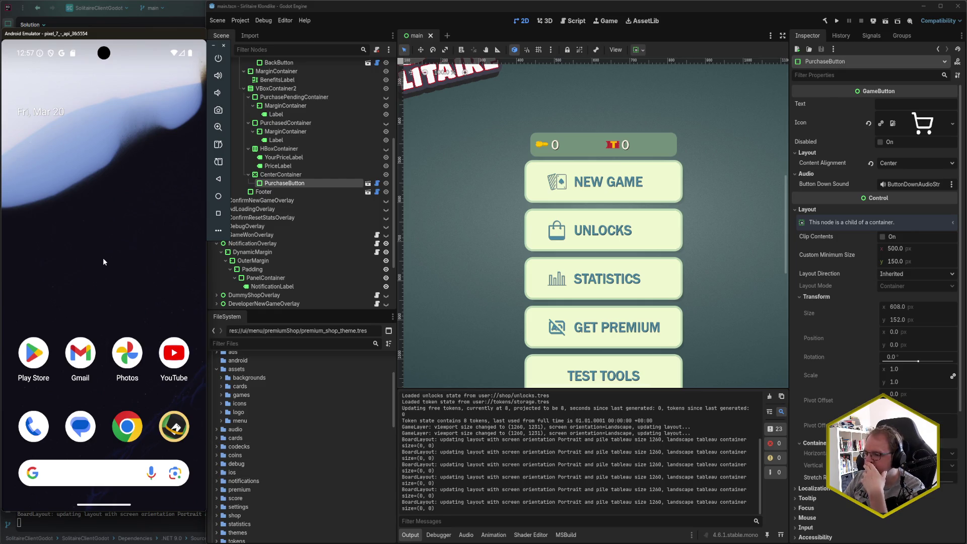
{"action": "scroll", "coordinate": [498, 457], "scroll_direction": "up", "scroll_amount": 4}
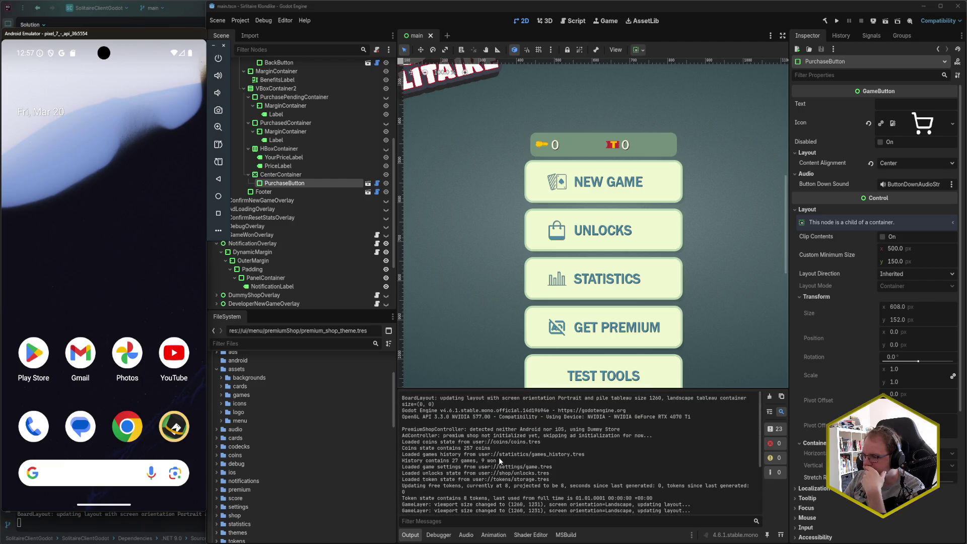
{"action": "left_click", "coordinate": [439, 535]}
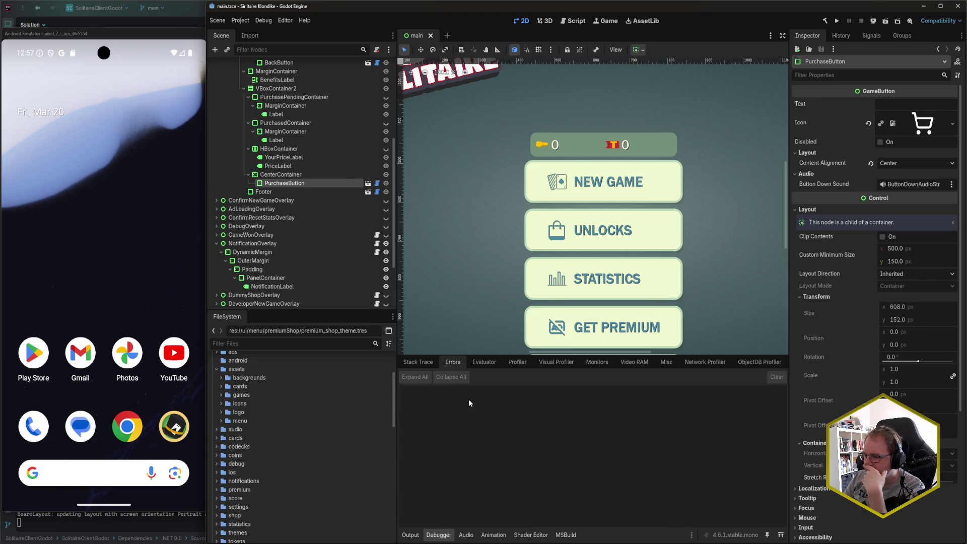
Launch Solitaire on the emulator and inspect the MenuOverlay node in the Remote scene tree
{"action": "left_click", "coordinate": [177, 431]}
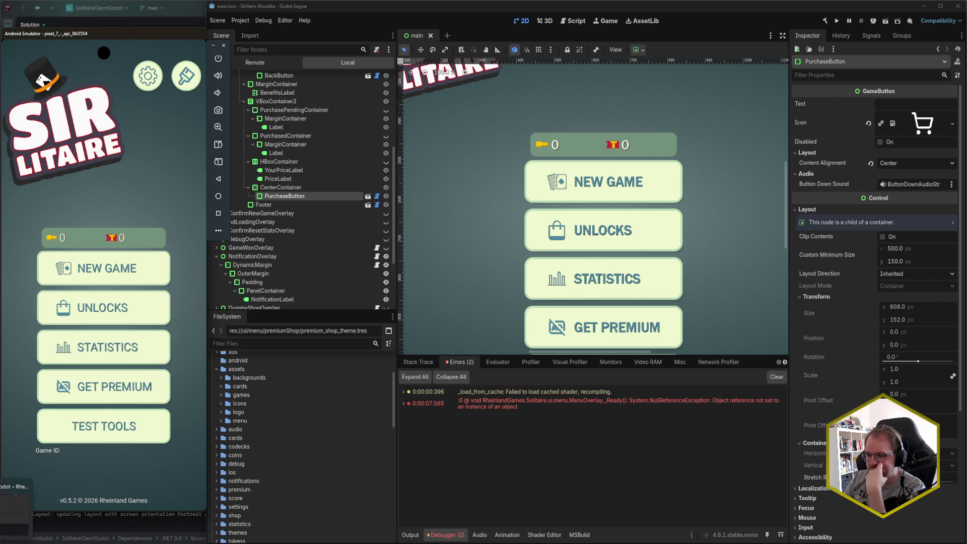
{"action": "scroll", "coordinate": [307, 192], "scroll_direction": "up", "scroll_amount": 6}
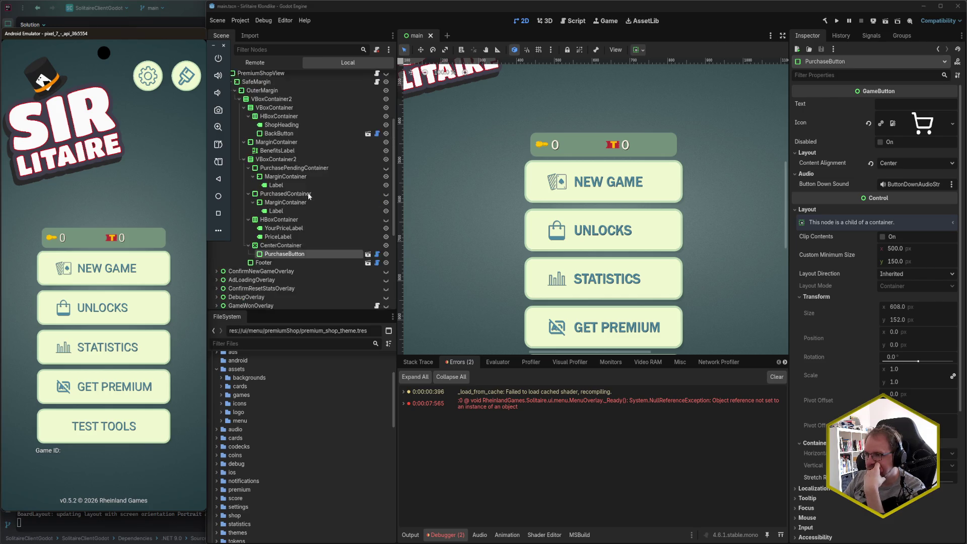
{"action": "left_click", "coordinate": [265, 93]}
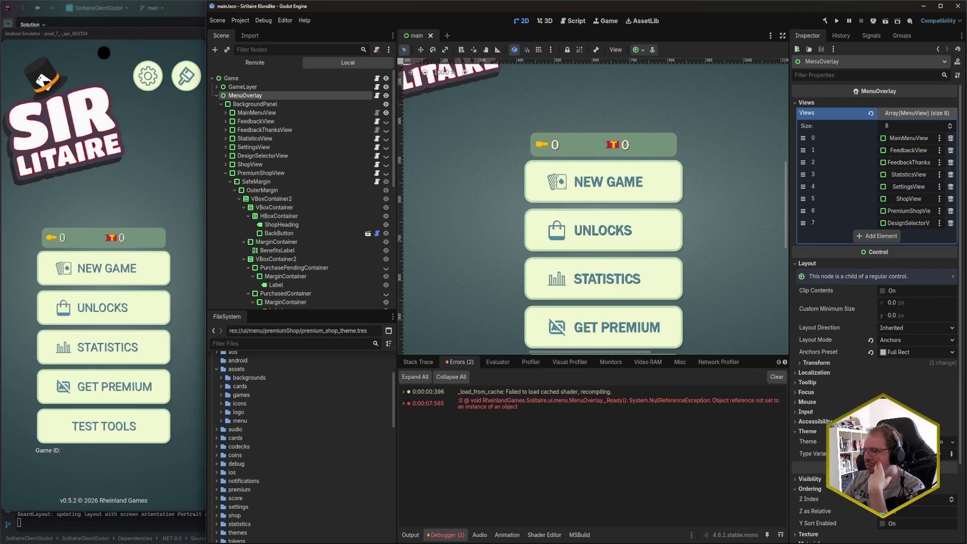
{"action": "left_click", "coordinate": [16, 503]}
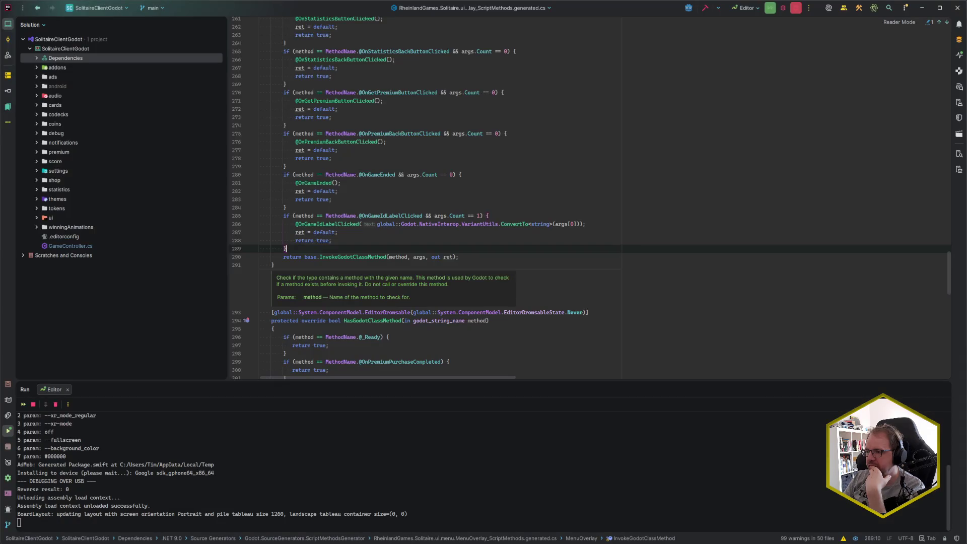
Open MenuOverlay.cs from Rider's Recent Files list
{"action": "key", "text": "ctrl+e"}
{"action": "key", "text": "Down"}
{"action": "key", "text": "Return"}
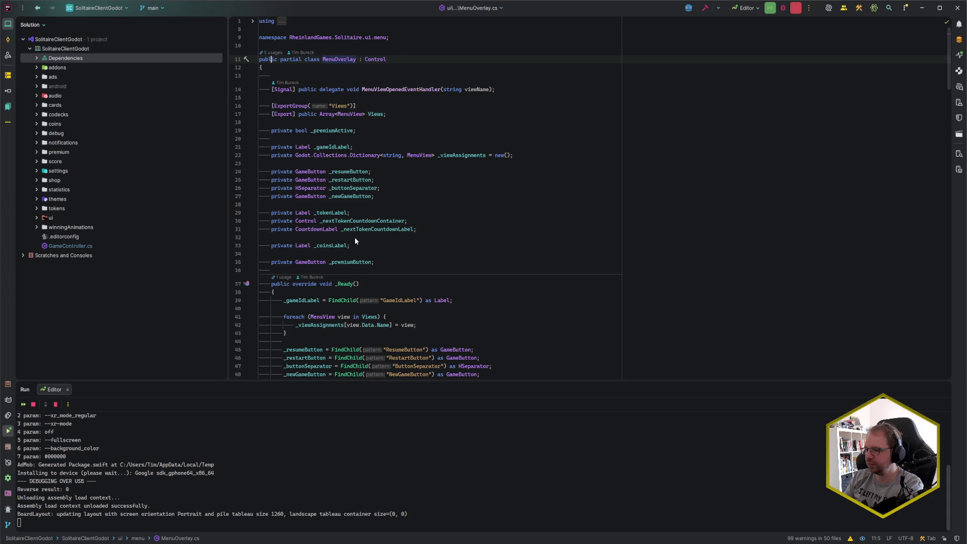
{"action": "scroll", "coordinate": [355, 239], "scroll_direction": "down", "scroll_amount": 2}
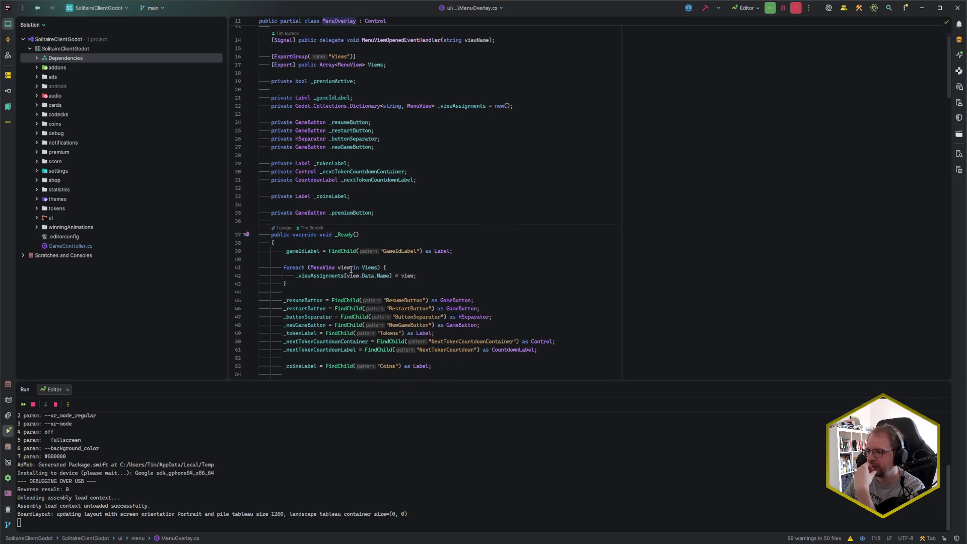
Trace _viewAssignments usages in _Ready and its declaration, down to the GameIdLabel lookup
{"action": "left_click", "coordinate": [347, 277]}
{"action": "key", "text": "Home"}
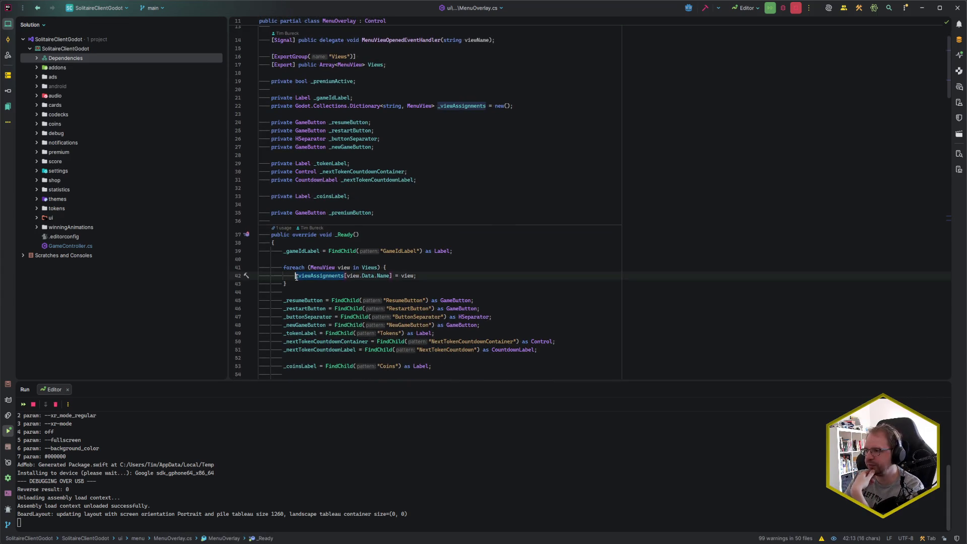
{"action": "left_click", "coordinate": [505, 106]}
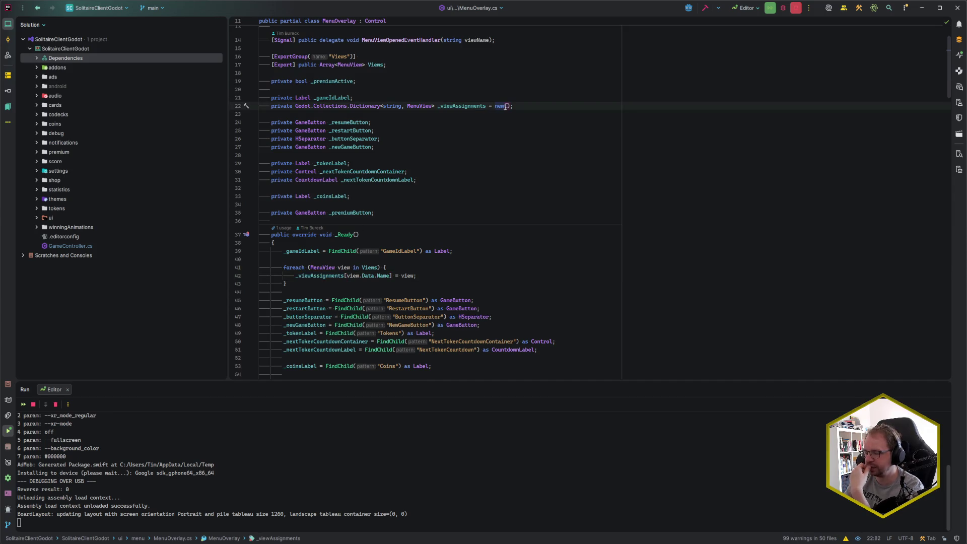
{"action": "left_click", "coordinate": [397, 253]}
{"action": "left_click", "coordinate": [461, 252]}
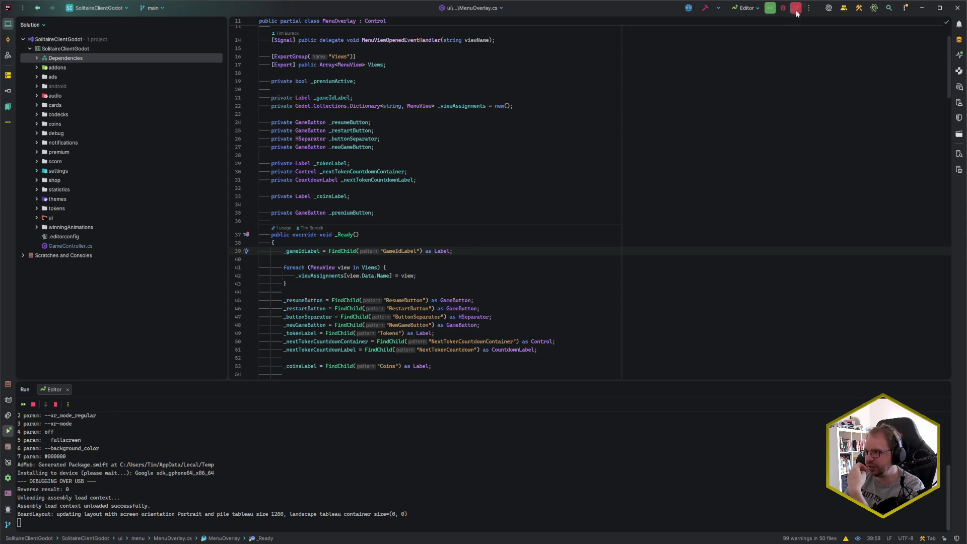
{"action": "left_click", "coordinate": [760, 8]}
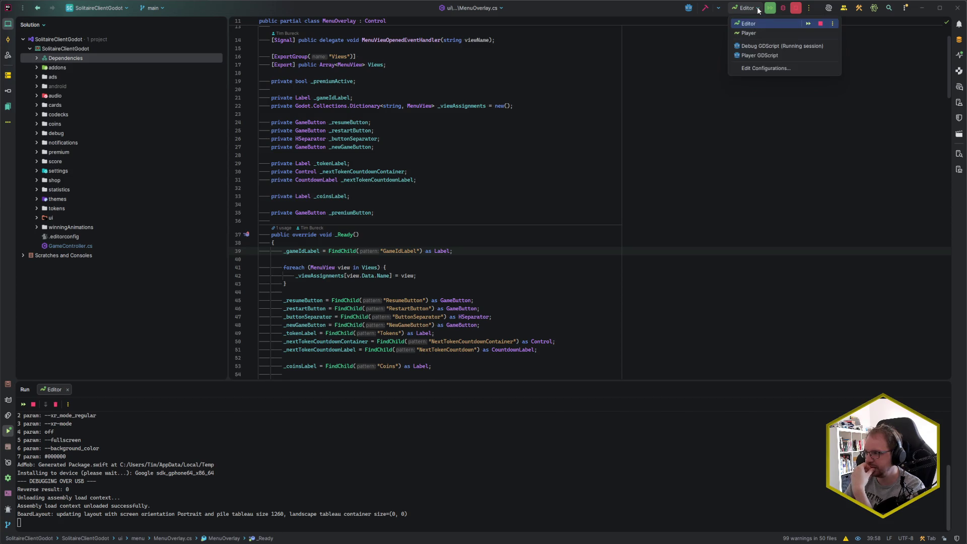
{"action": "key", "text": "Escape"}
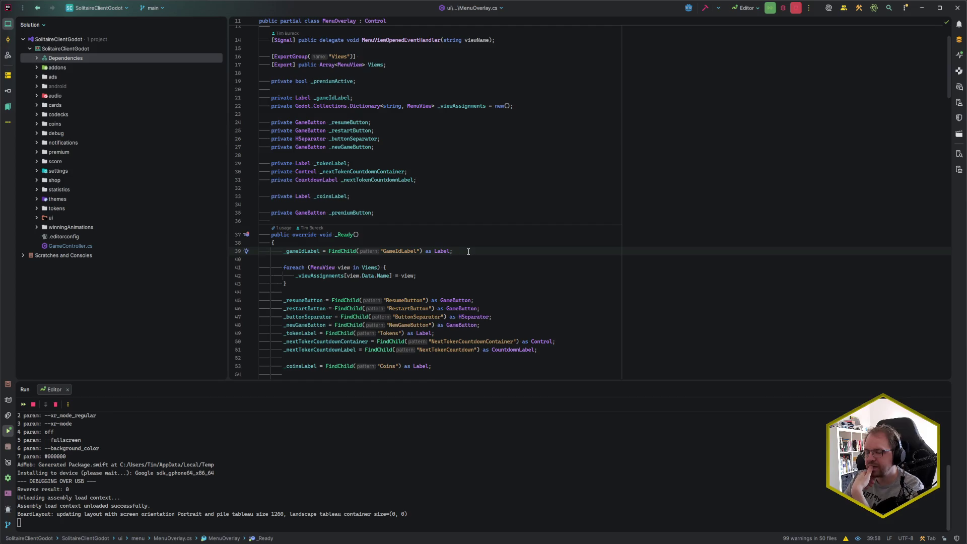
{"action": "scroll", "coordinate": [468, 252], "scroll_direction": "down", "scroll_amount": 3}
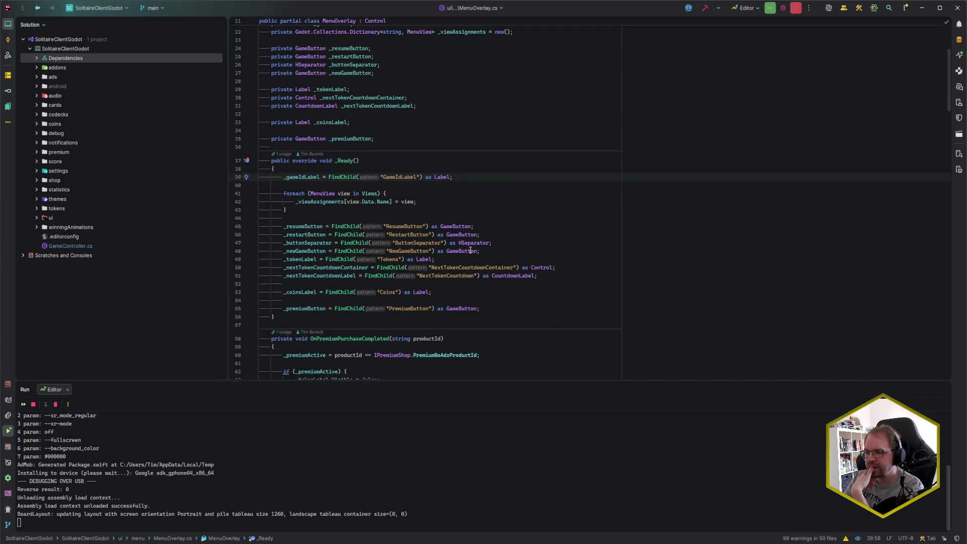
Add an if (Views is null) block calling GD.PrintErr with 'MenuOverlay: Views is null'
{"action": "key", "text": "Return"}
{"action": "key", "text": "Return"}
{"action": "type", "text": "if"}
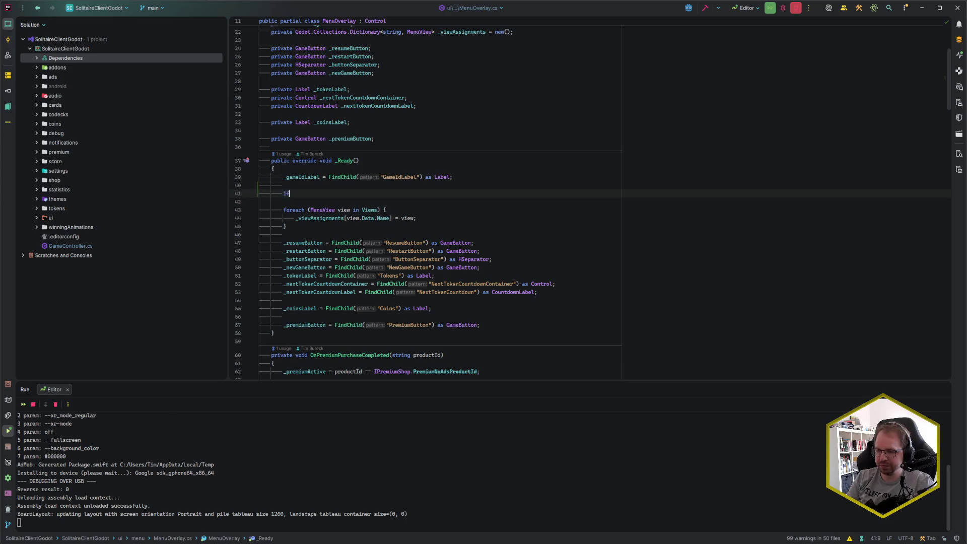
{"action": "type", "text": " (Views is nu"}
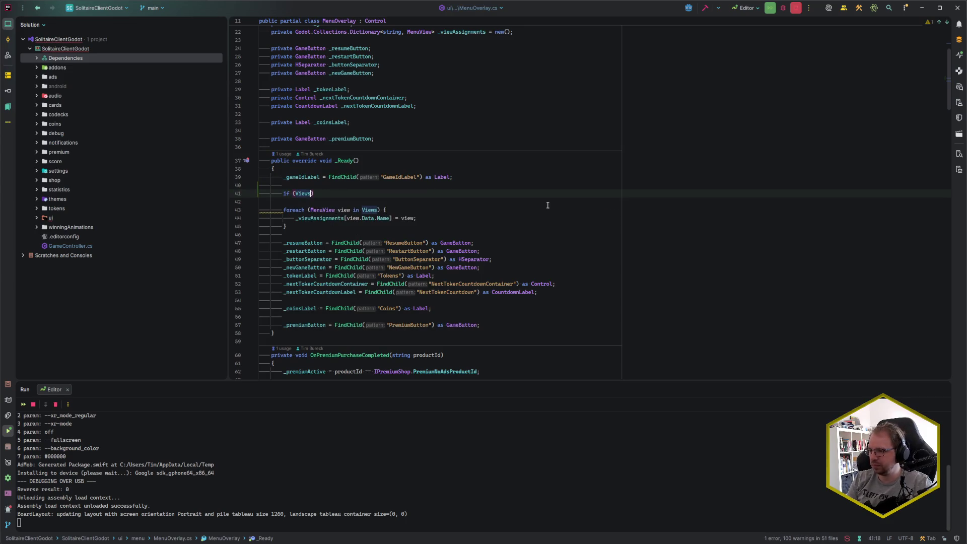
{"action": "key", "text": "Return"}
{"action": "type", "text": ") {"}
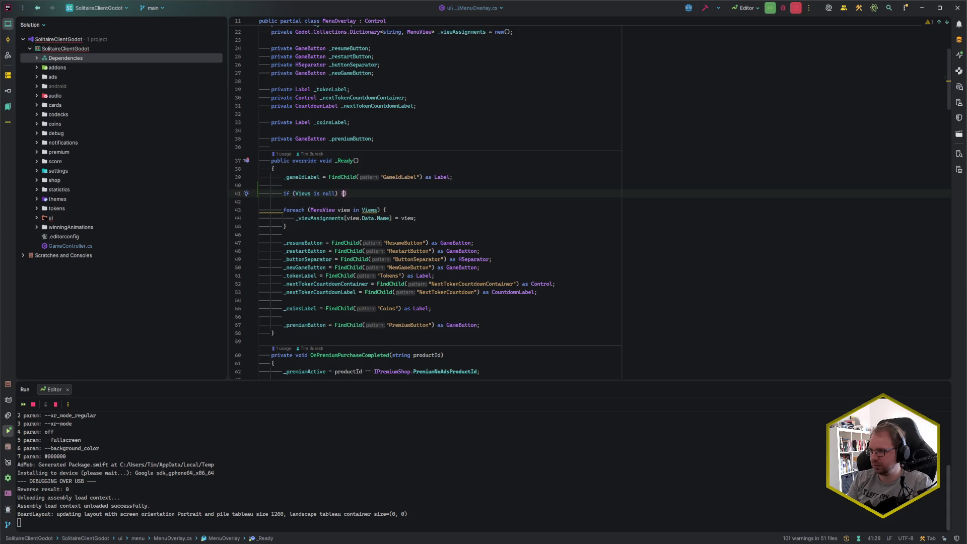
{"action": "key", "text": "Return"}
{"action": "type", "text": "retur"}
{"action": "key", "text": "BackSpace"}
{"action": "key", "text": "BackSpace"}
{"action": "key", "text": "BackSpace"}
{"action": "type", "text": "GD.PrintE"}
{"action": "key", "text": "Return"}
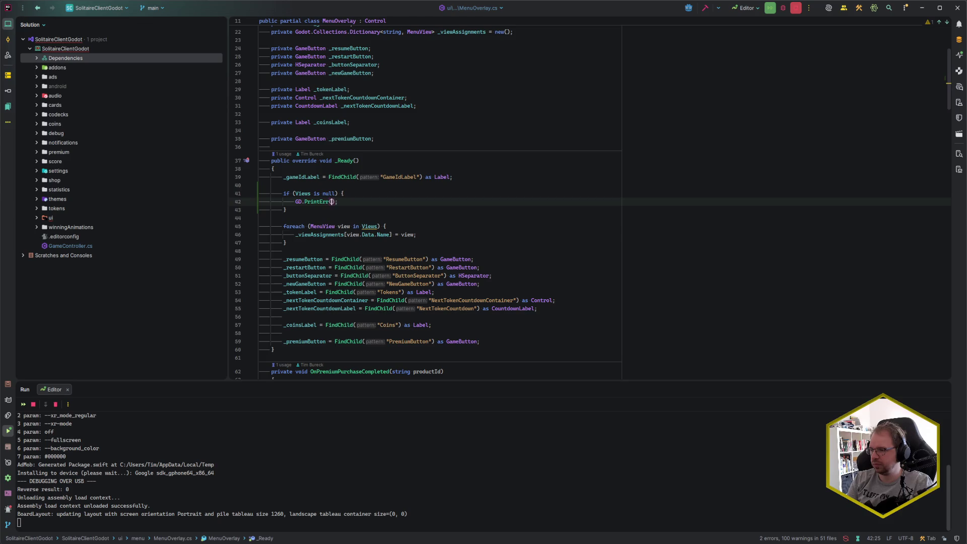
{"action": "type", "text": "\""}
{"action": "type", "text": "MenuOverlay: "}
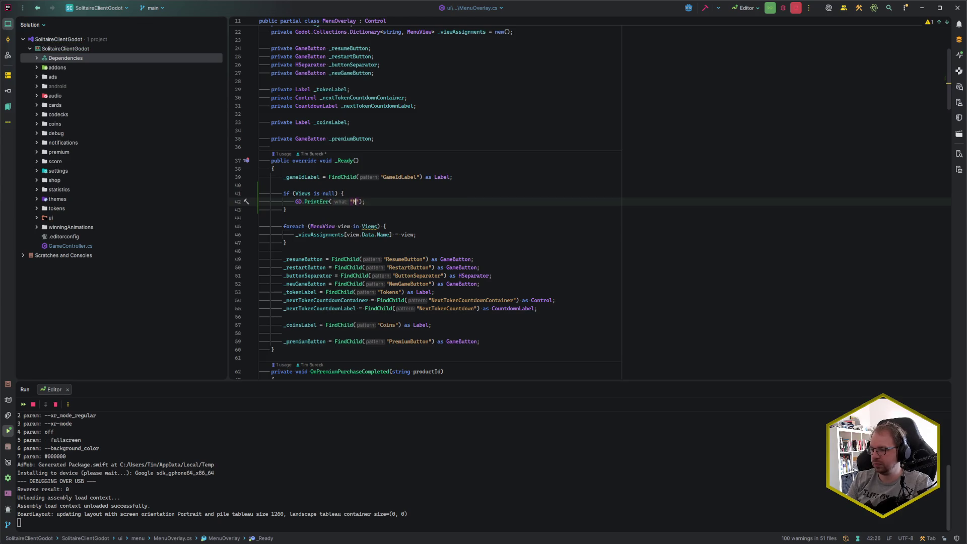
{"action": "type", "text": "Views"}
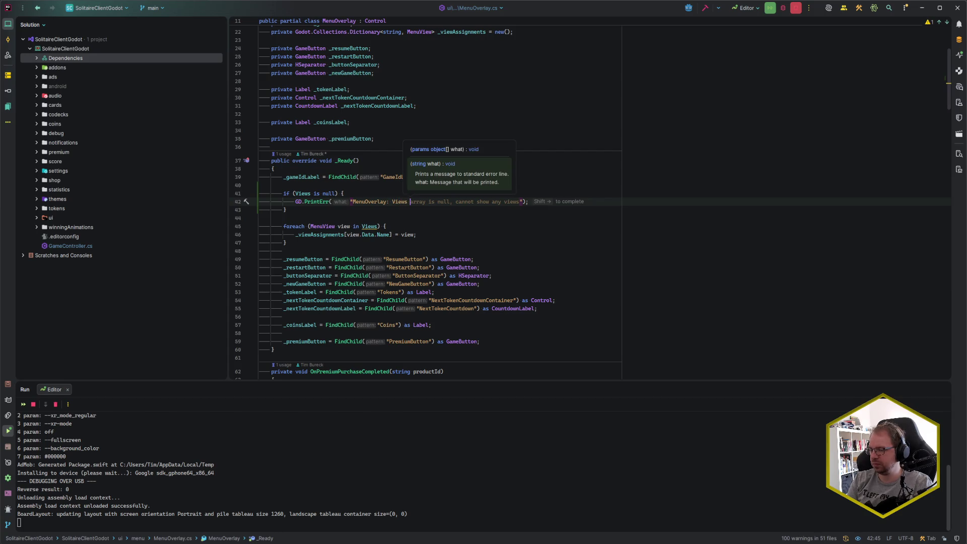
{"action": "type", "text": " is null, views will not be initialized"}
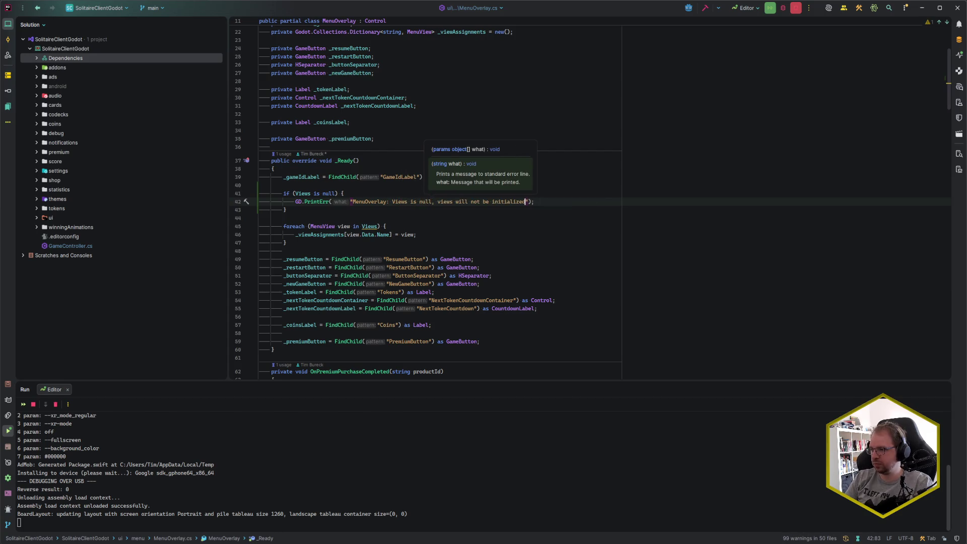
{"action": "key", "text": "Down"}
{"action": "key", "text": "Up"}
{"action": "key", "text": "ctrl+shift+Left"}
{"action": "key", "text": "ctrl+shift+Left"}
{"action": "key", "text": "ctrl+shift+Left"}
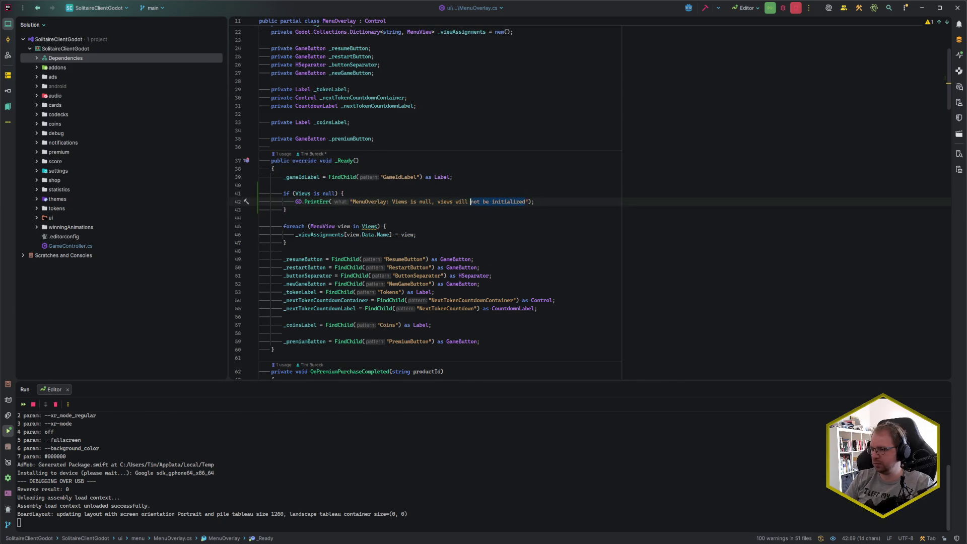
{"action": "key", "text": "BackSpace"}
{"action": "key", "text": "Down"}
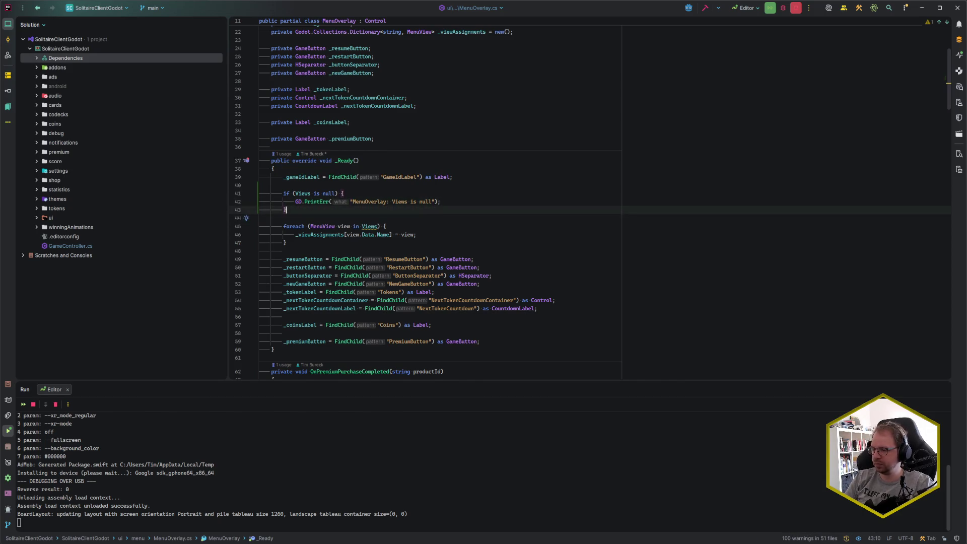
Add an if (_viewAssignments is null) block with a GD.PrintErr error line, then return to Godot
{"action": "key", "text": "Return"}
{"action": "key", "text": "Return"}
{"action": "type", "text": "if (_viewAs"}
{"action": "key", "text": "Return"}
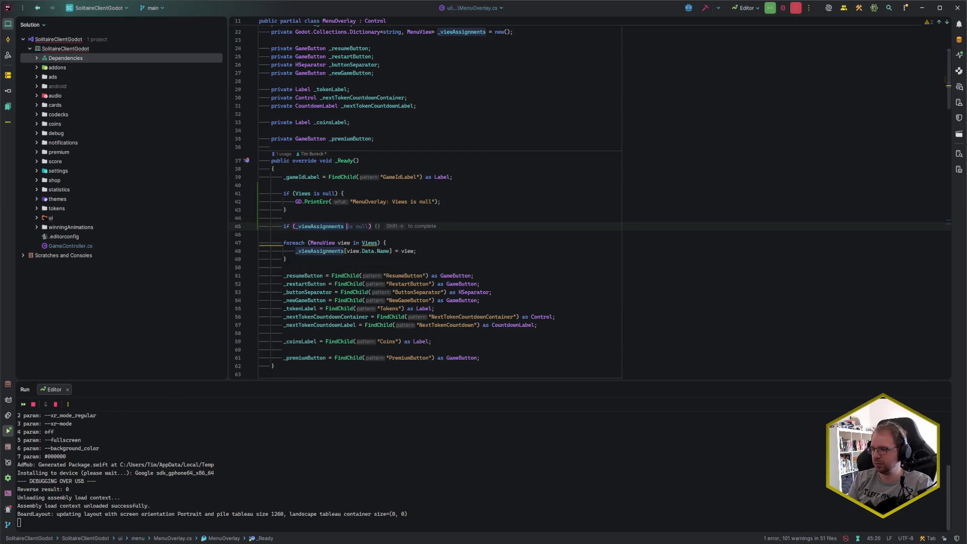
{"action": "type", "text": "is null) {"}
{"action": "key", "text": "Return"}
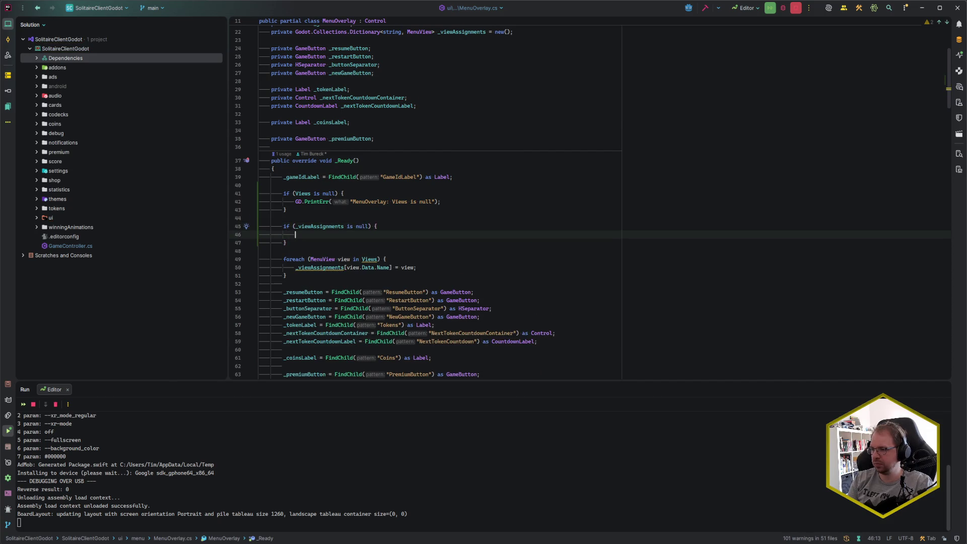
{"action": "type", "text": "GD"}
{"action": "key", "text": "shift+Right"}
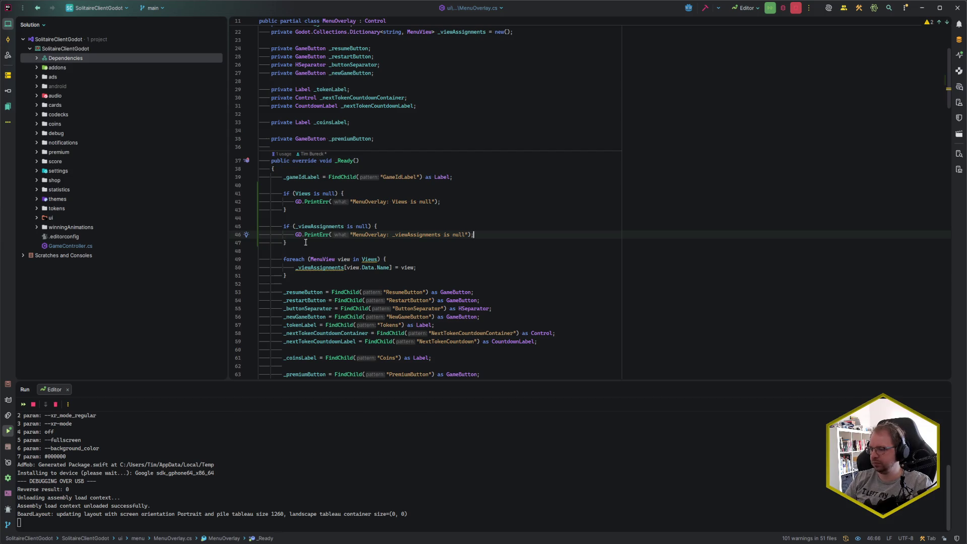
{"action": "left_click", "coordinate": [325, 242]}
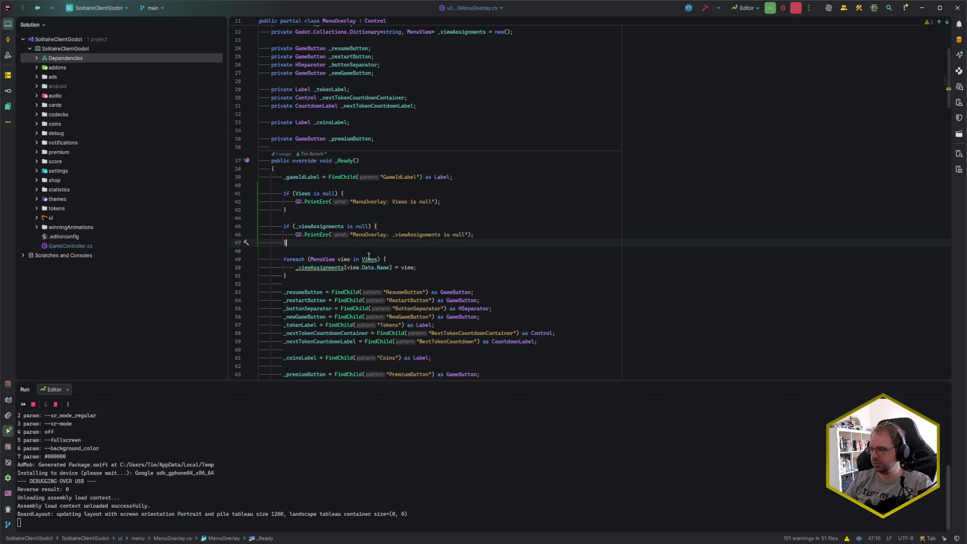
{"action": "mouse_move", "coordinate": [368, 259]}
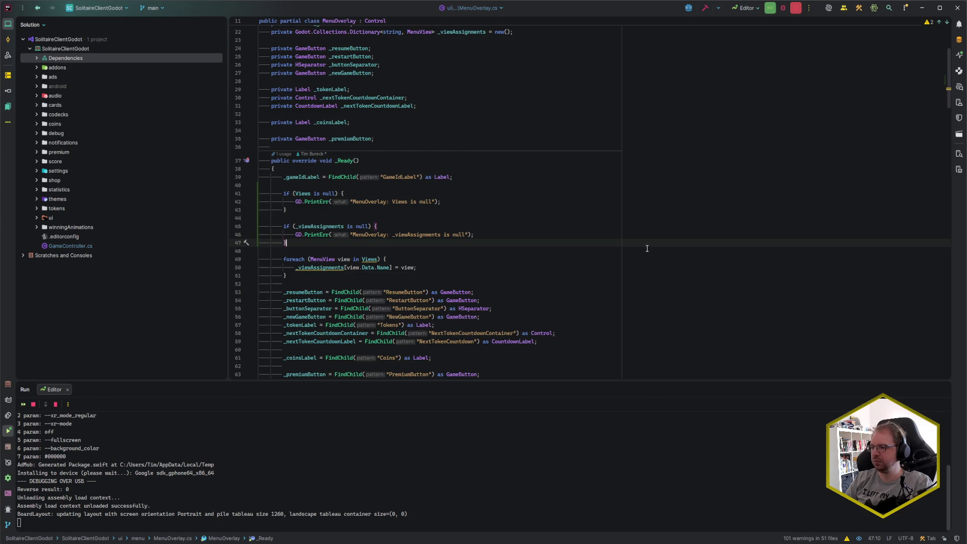
{"action": "scroll", "coordinate": [630, 248], "scroll_direction": "down", "scroll_amount": 4}
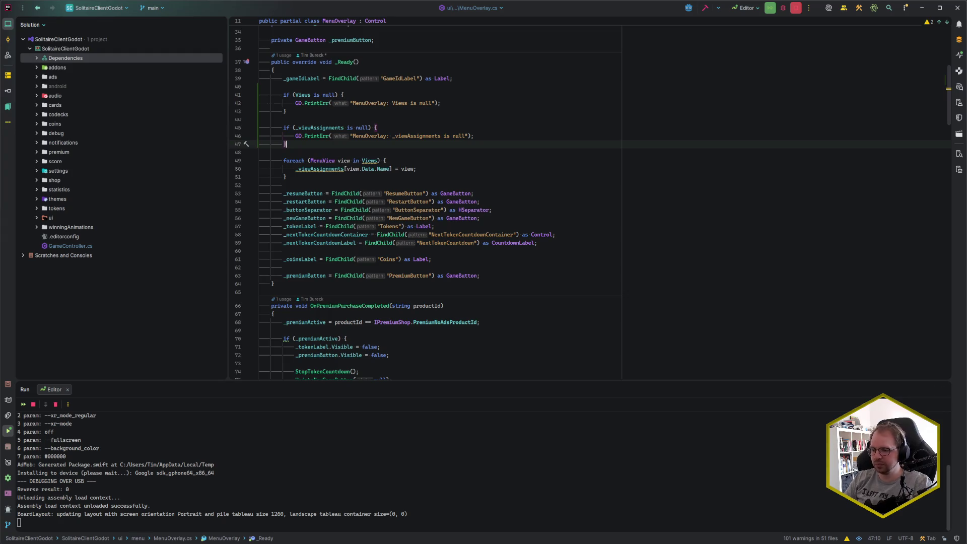
{"action": "key", "text": "alt+Tab"}
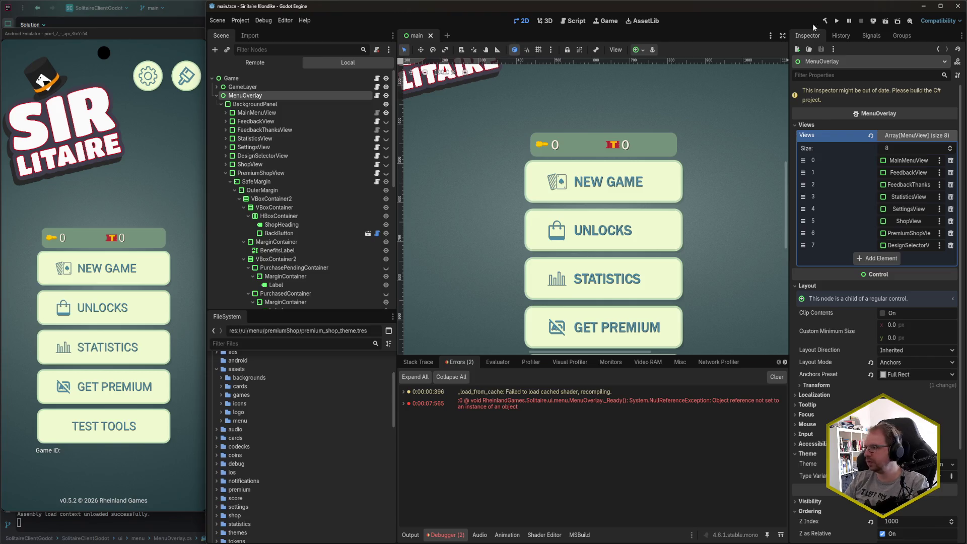
Redeploy the game to the Google sdk emulator and reopen the debugger's Errors list
{"action": "left_click", "coordinate": [873, 21]}
{"action": "left_click", "coordinate": [886, 61]}
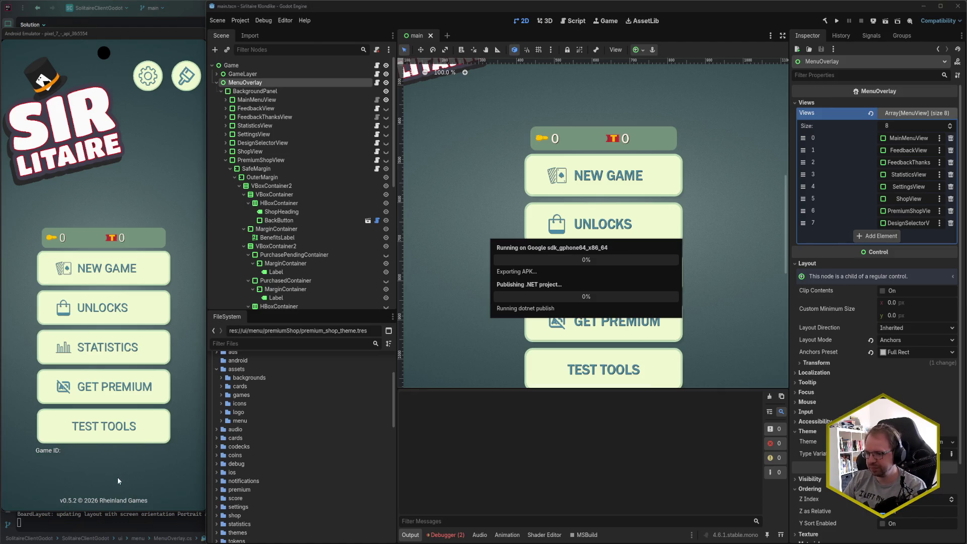
{"action": "mouse_move", "coordinate": [107, 506]}
{"action": "left_mouse_down"}
{"action": "mouse_move", "coordinate": [139, 243]}
{"action": "mouse_move", "coordinate": [116, 315]}
{"action": "left_mouse_up"}
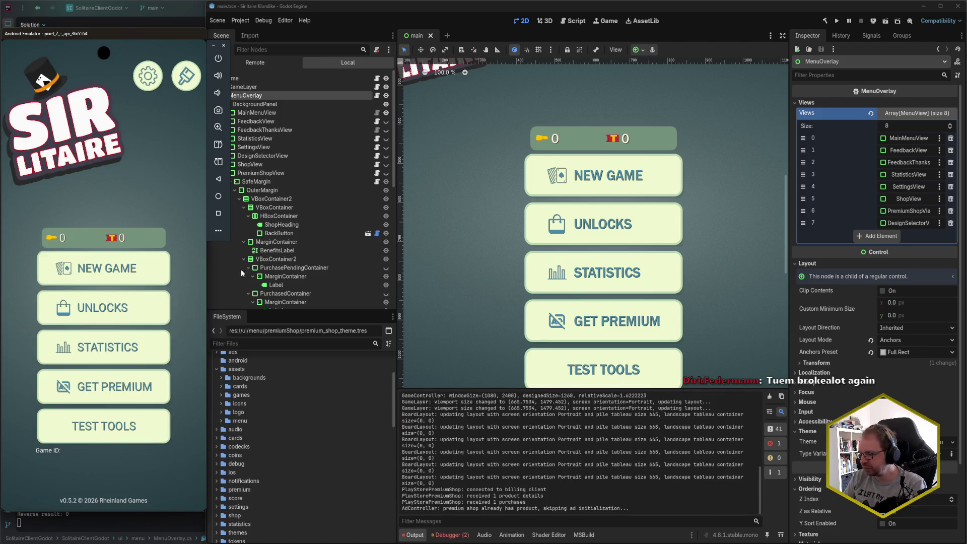
{"action": "left_click", "coordinate": [455, 535]}
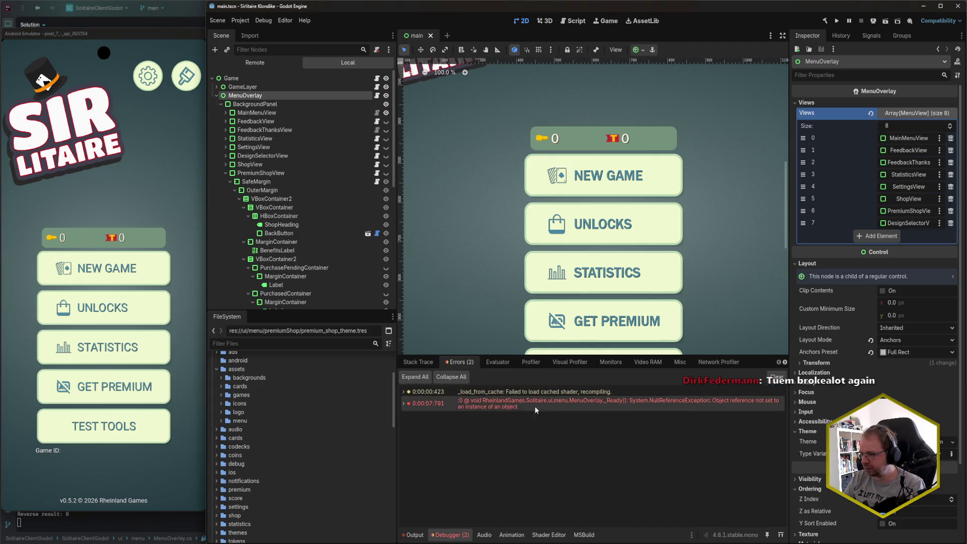
Scroll the Output log to the top to find 'MenuOverlay: Views is null', then add an empty Views element
{"action": "left_click", "coordinate": [415, 535]}
{"action": "scroll", "coordinate": [458, 511], "scroll_direction": "up", "scroll_amount": 5}
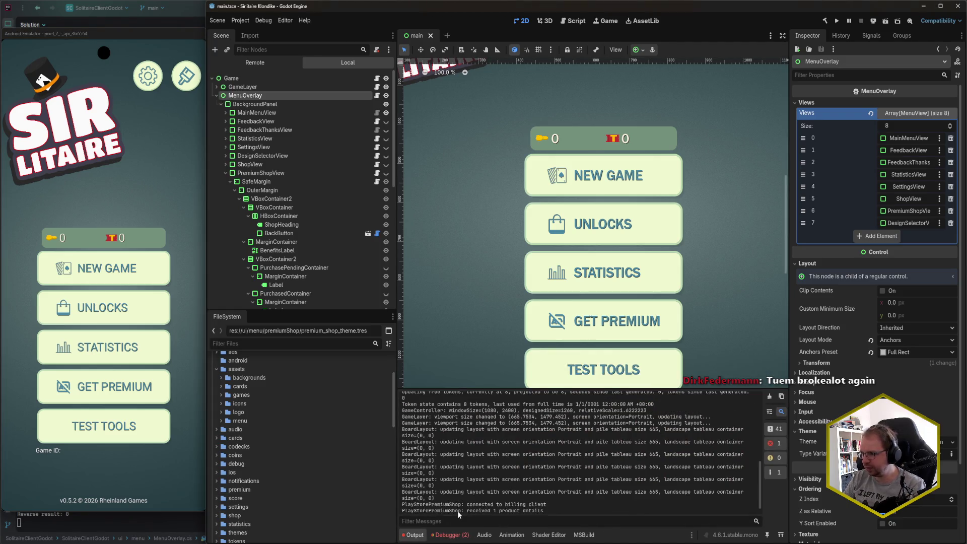
{"action": "scroll", "coordinate": [457, 511], "scroll_direction": "up", "scroll_amount": 2}
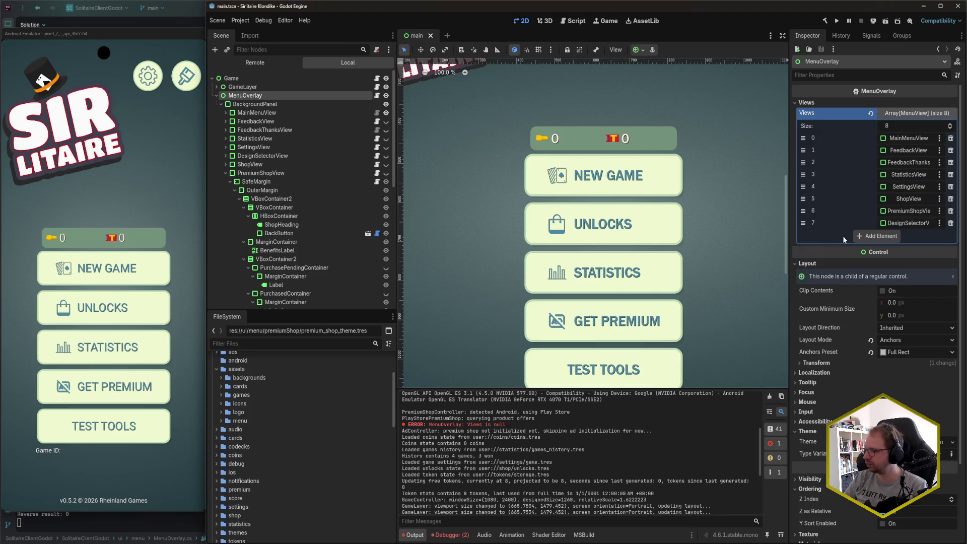
{"action": "left_click", "coordinate": [879, 235]}
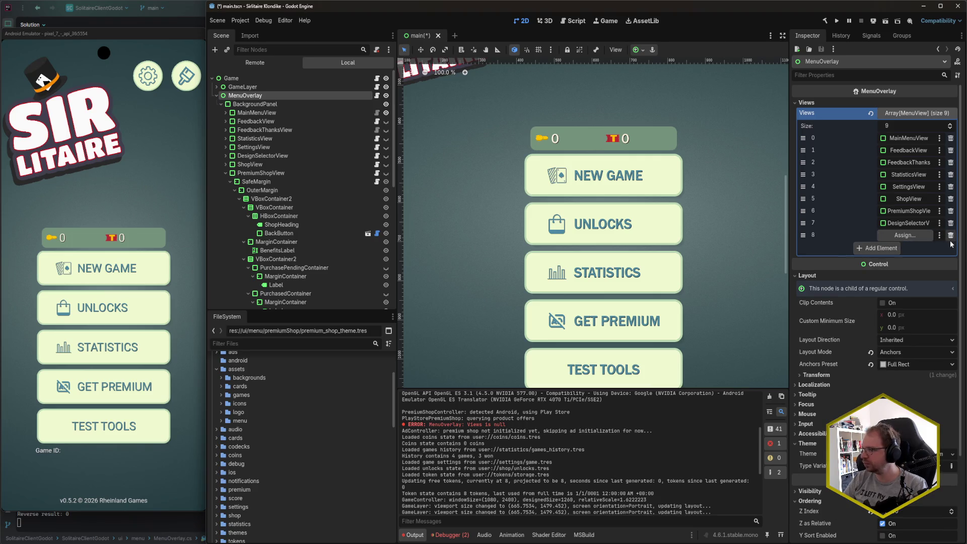
Save the scene, remove the added empty Views element, and save again
{"action": "key", "text": "ctrl+s"}
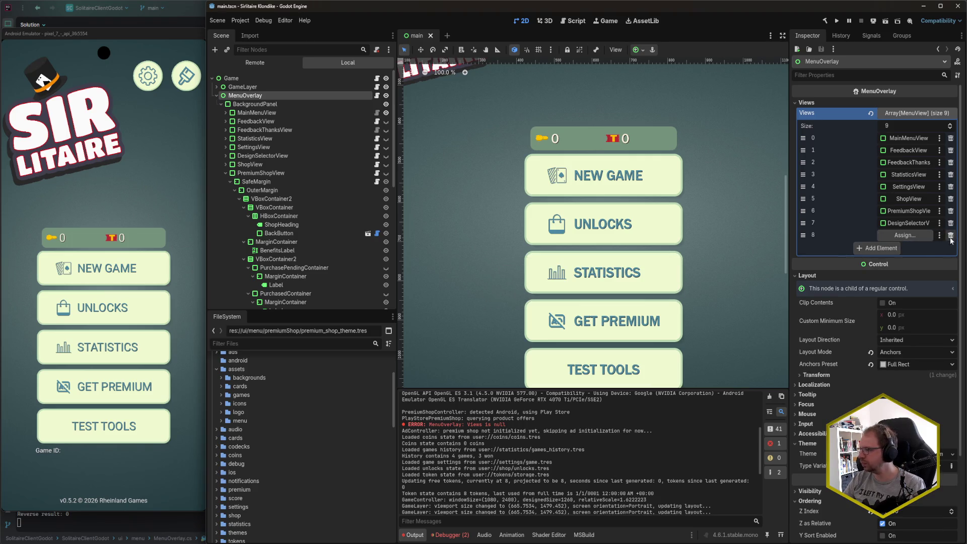
{"action": "left_click", "coordinate": [950, 237]}
{"action": "key", "text": "ctrl+s"}
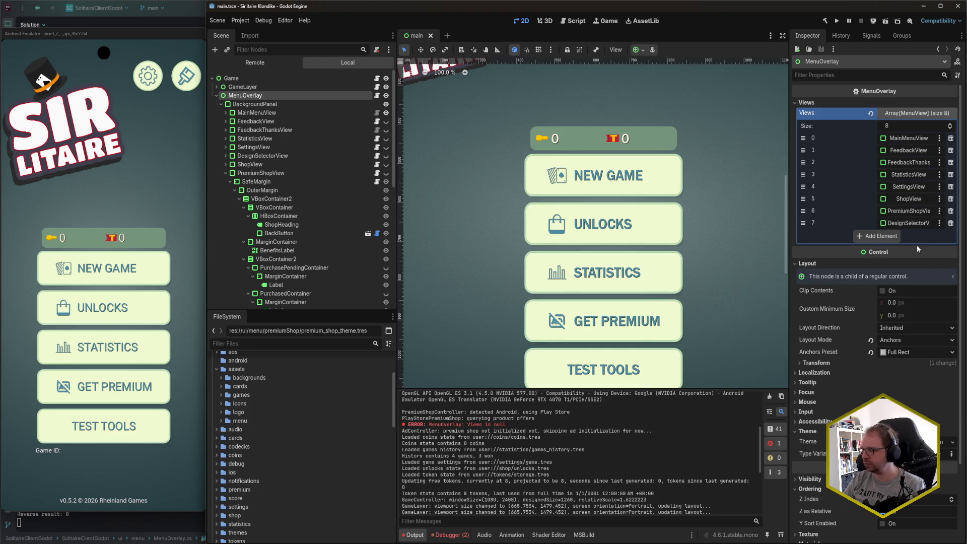
Close the game on the Android emulator and redeploy it to the Google sdk emulator
{"action": "left_click", "coordinate": [78, 471]}
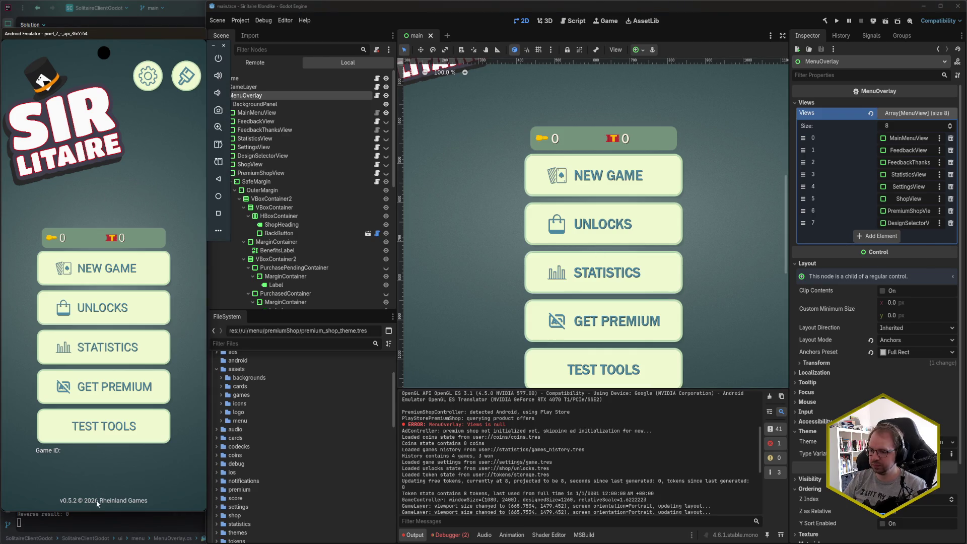
{"action": "left_click_drag", "start_coordinate": [96, 501], "coordinate": [98, 327]}
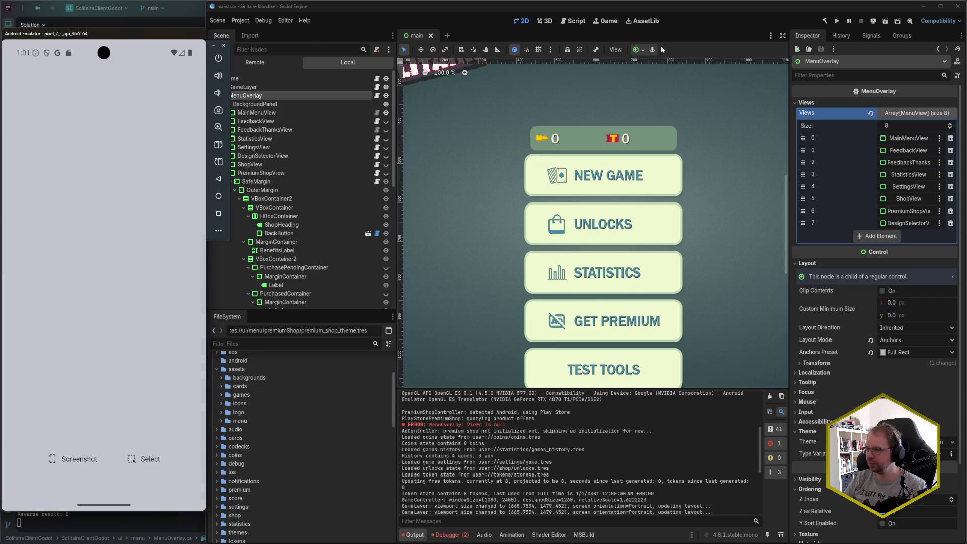
{"action": "left_click", "coordinate": [875, 22]}
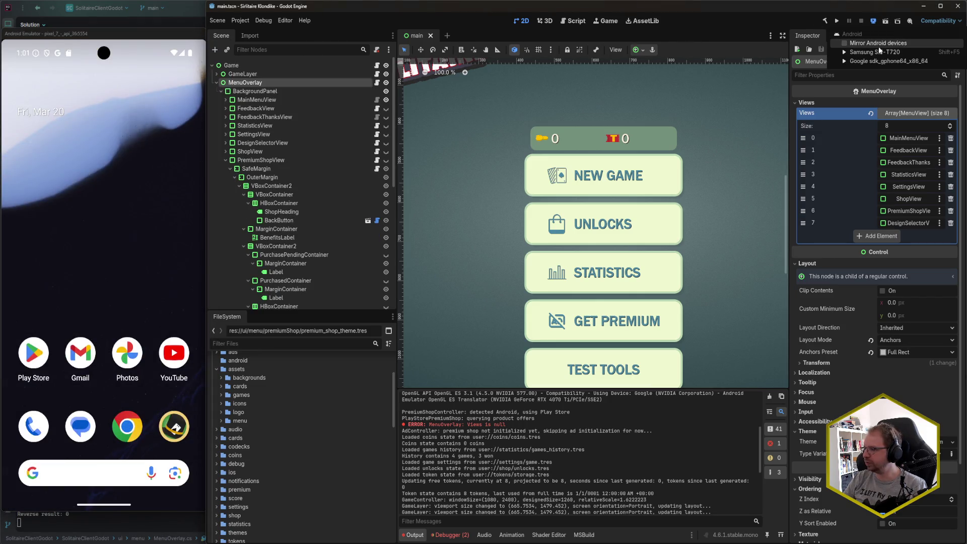
{"action": "left_click", "coordinate": [864, 61]}
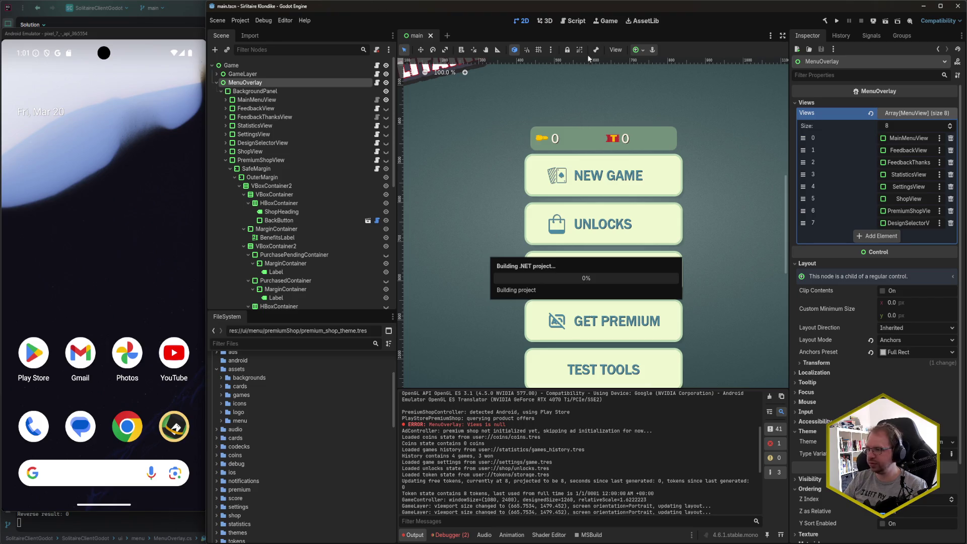
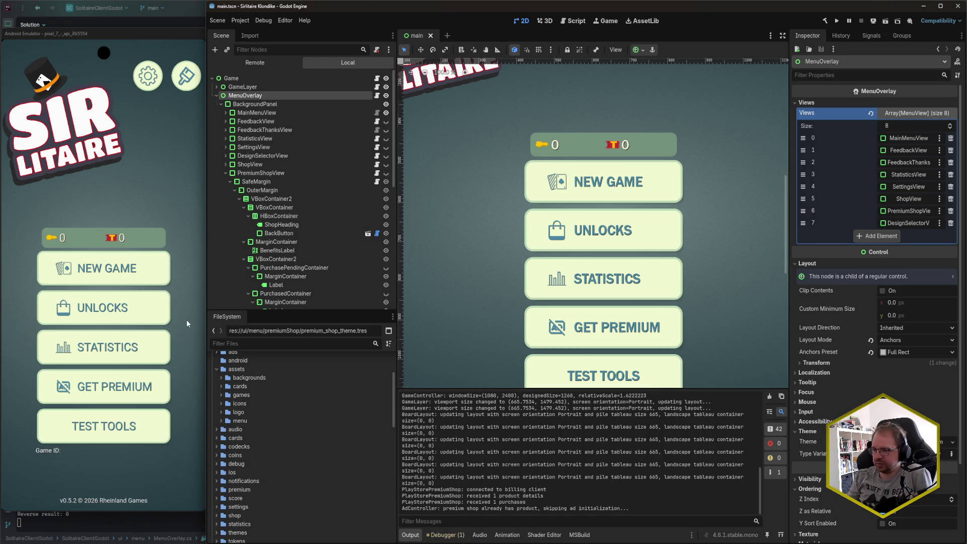
Focus the emulator and swipe up to leave Sir Litaire for the Android home screen
{"action": "left_click", "coordinate": [150, 412]}
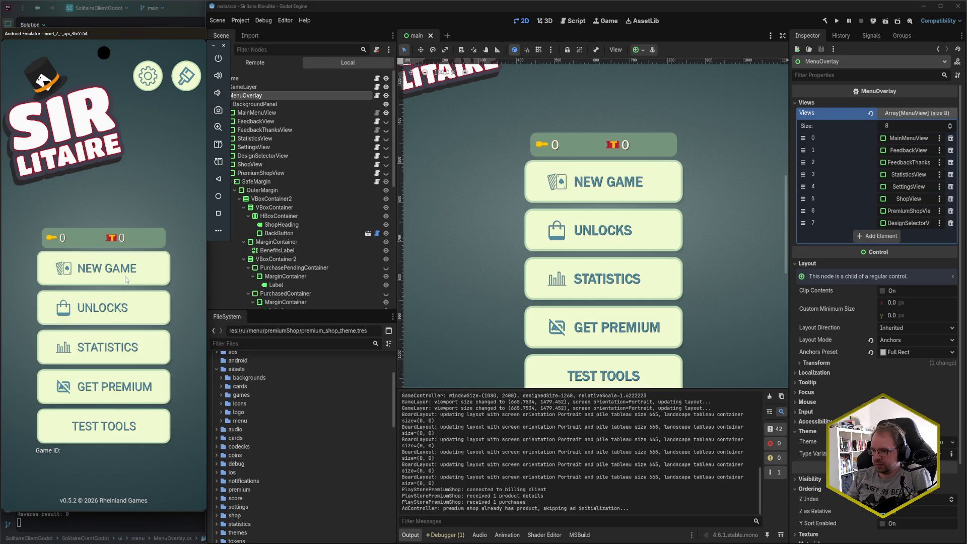
{"action": "left_click", "coordinate": [148, 82]}
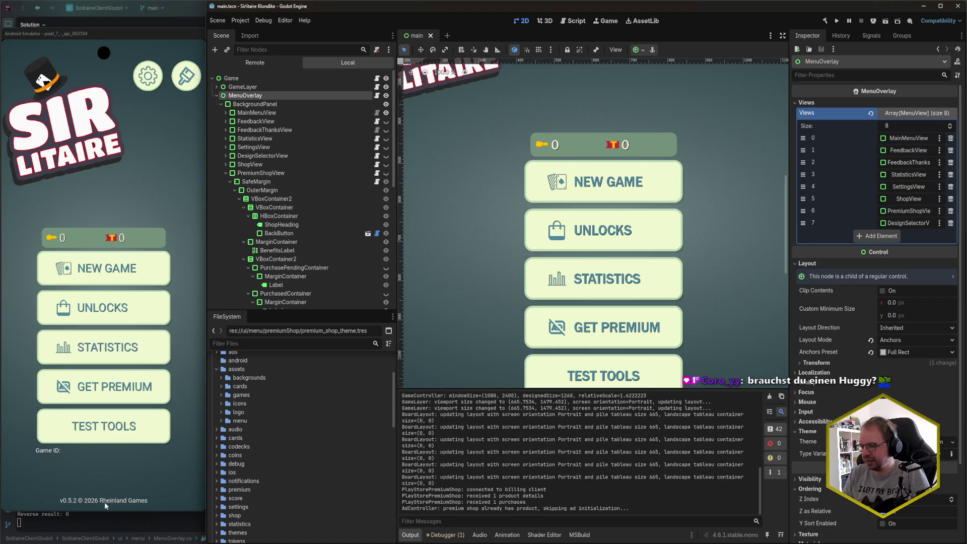
{"action": "left_click_drag", "start_coordinate": [104, 502], "coordinate": [105, 323]}
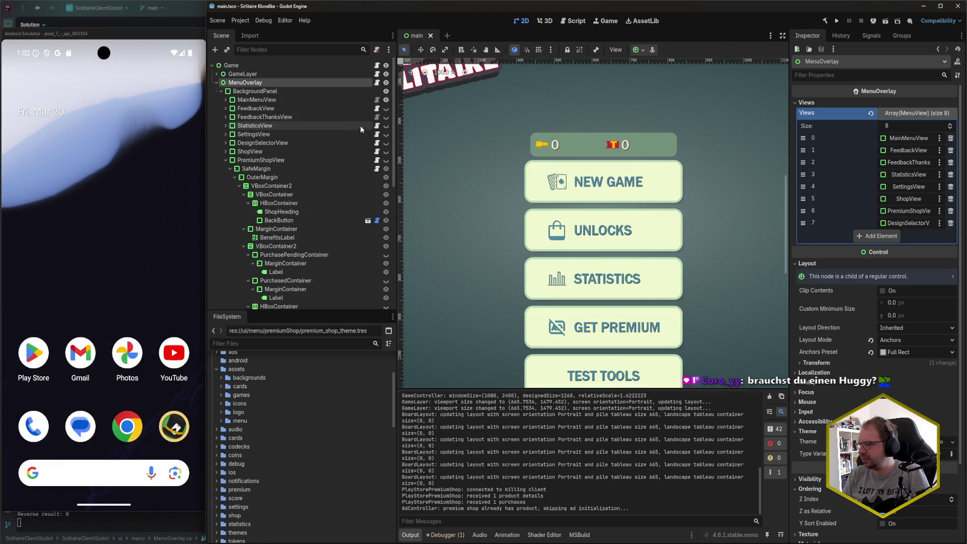
Show MenuOverlay's Signals tab, inspect MenuViewOpened, then switch to the MenuOverlay.cs code
{"action": "left_click", "coordinate": [876, 36]}
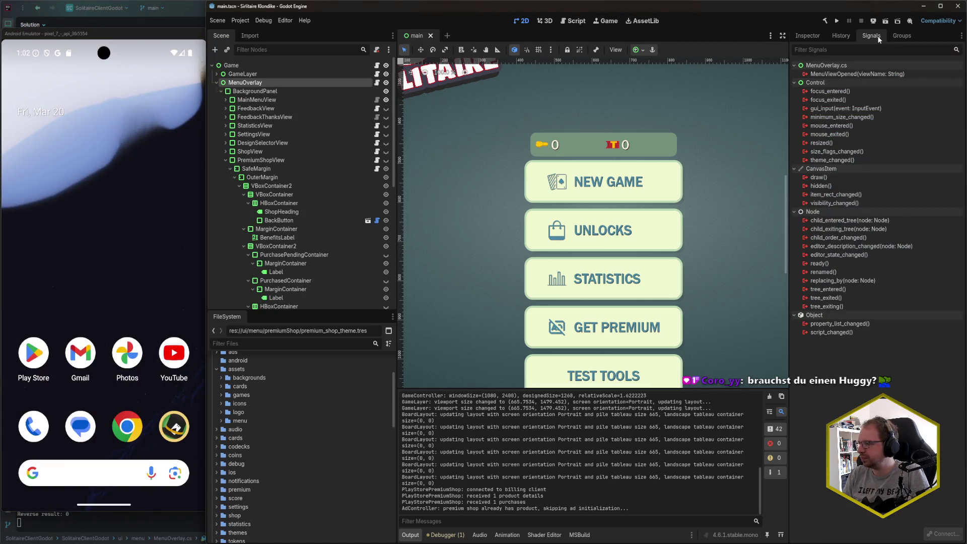
{"action": "left_click", "coordinate": [850, 74]}
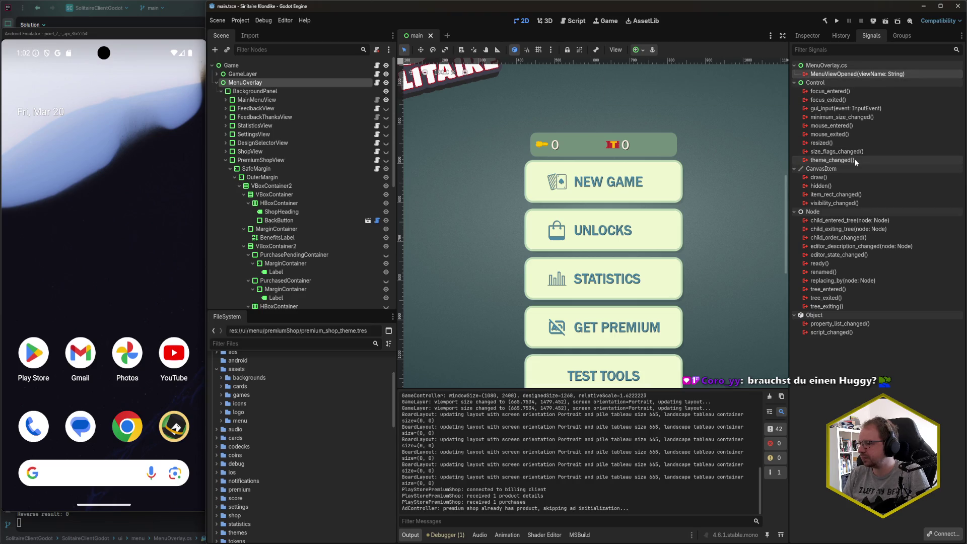
{"action": "mouse_move", "coordinate": [854, 161]}
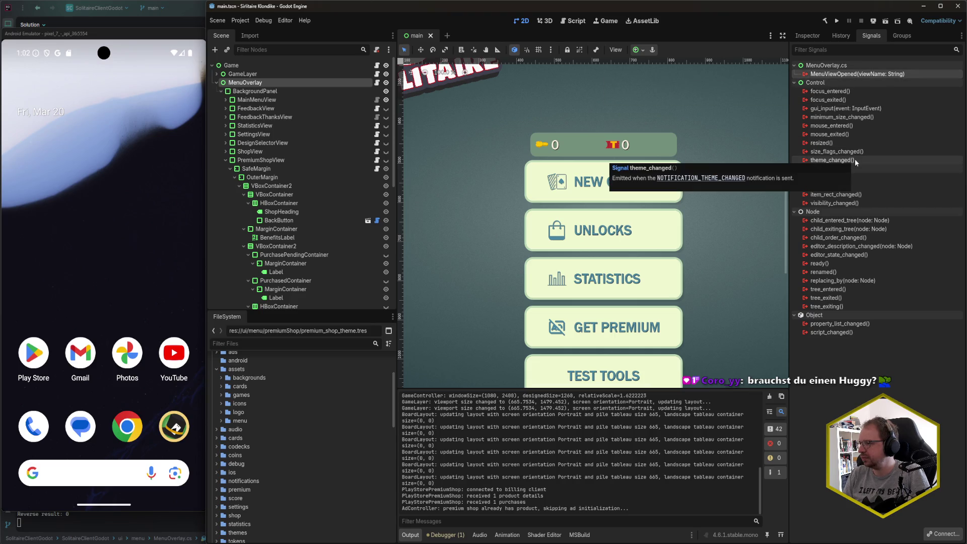
{"action": "mouse_move", "coordinate": [850, 76]}
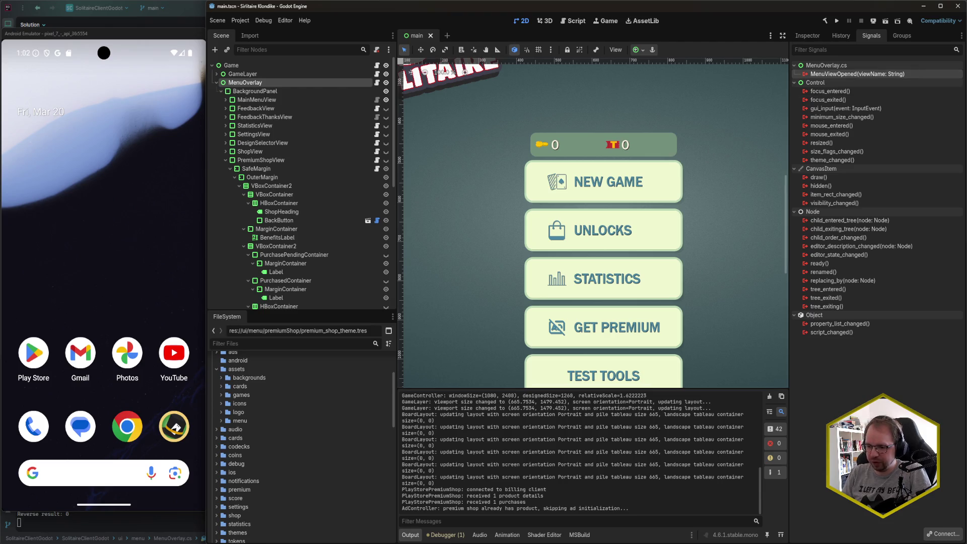
{"action": "mouse_move", "coordinate": [2, 541]}
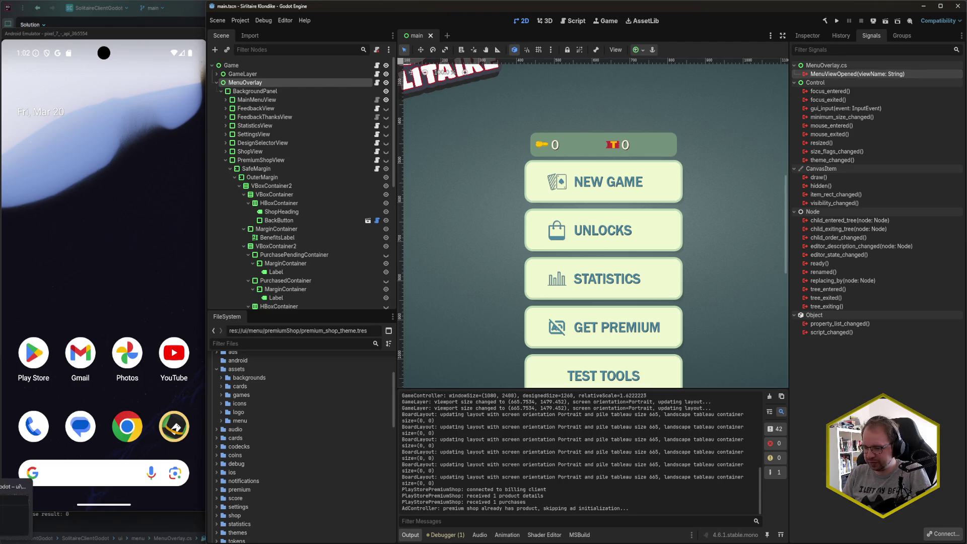
{"action": "left_click", "coordinate": [15, 501]}
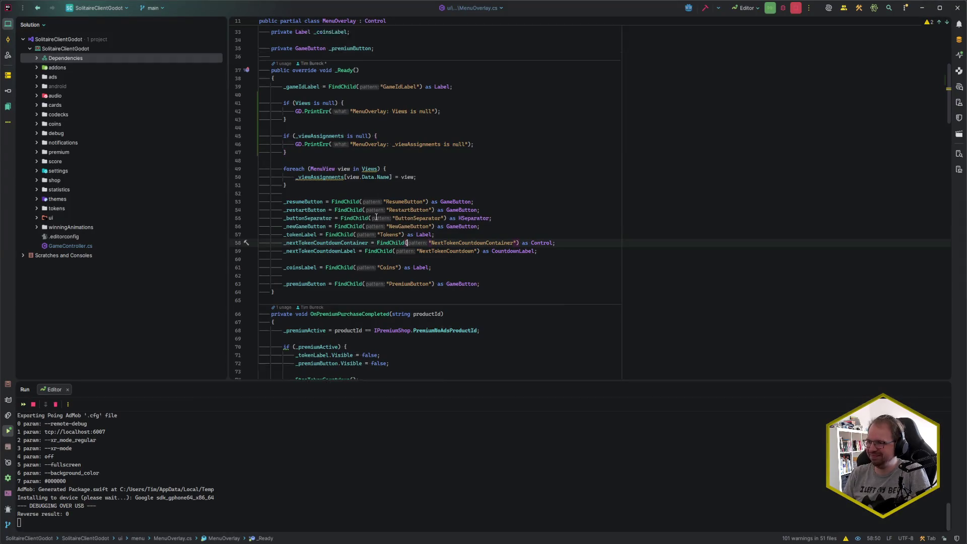
Search MenuOverlay.cs for MenuViewOpened and jump to where the signal is emitted
{"action": "left_click", "coordinate": [407, 90]}
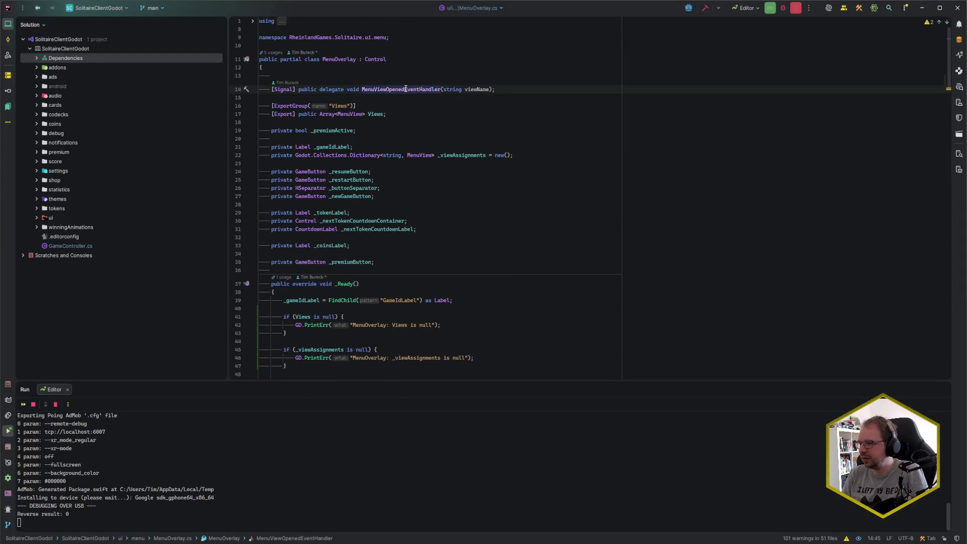
{"action": "key", "text": "ctrl+shift+Left"}
{"action": "key", "text": "ctrl+shift+Left"}
{"action": "key", "text": "ctrl+shift+Left"}
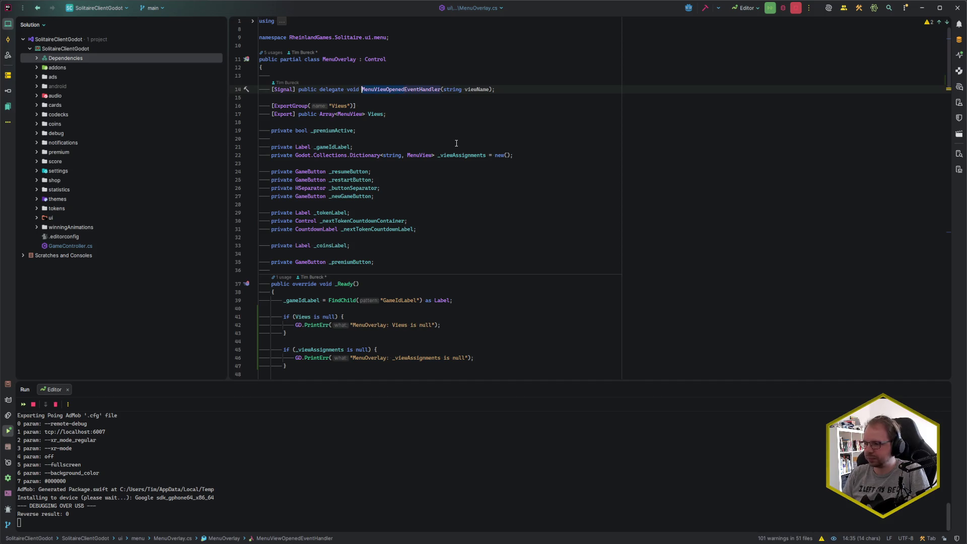
{"action": "key", "text": "ctrl+f"}
{"action": "key", "text": "Return"}
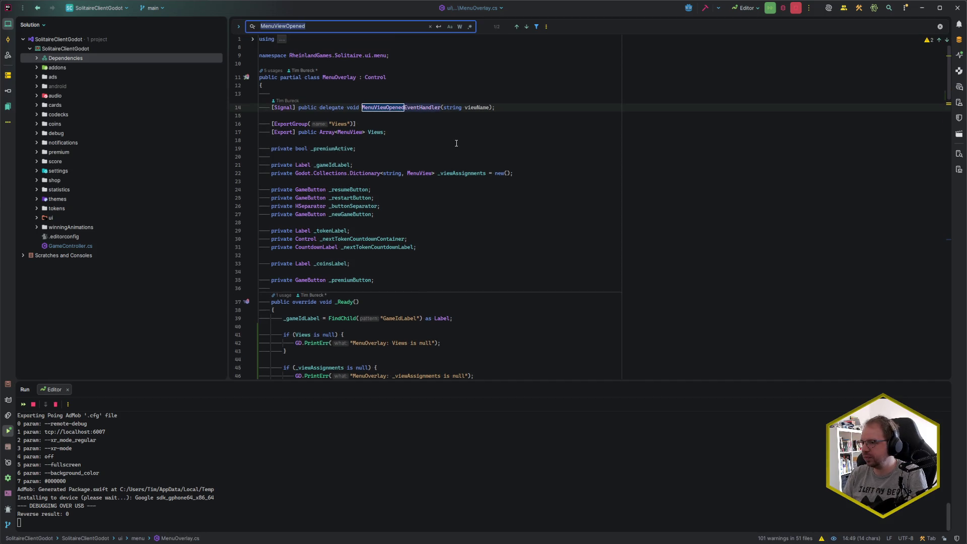
{"action": "scroll", "coordinate": [439, 201], "scroll_direction": "up", "scroll_amount": 2}
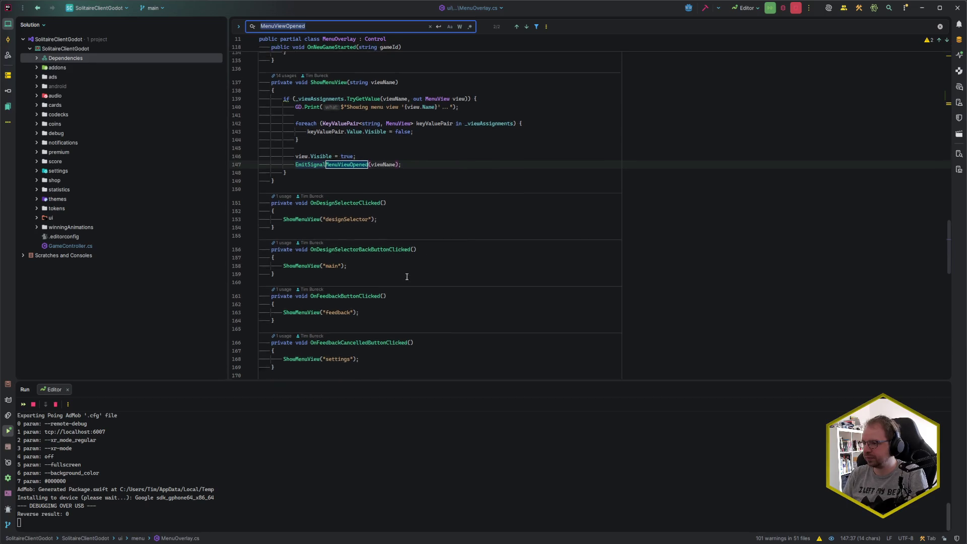
{"action": "key", "text": "Escape"}
Review the TryGetValue check on line 139 and the foreach loop in _Ready
{"action": "left_click", "coordinate": [415, 201]}
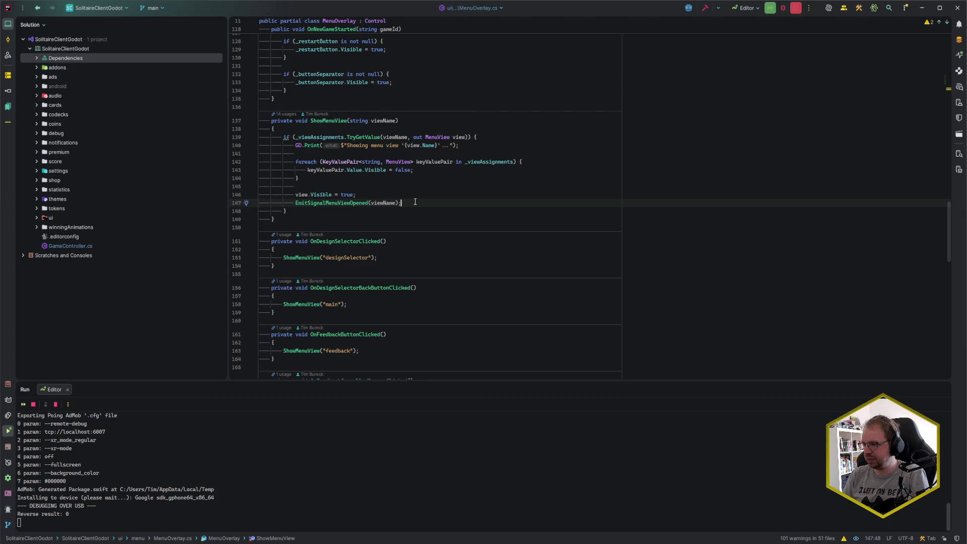
{"action": "left_click_drag", "start_coordinate": [285, 136], "coordinate": [479, 138]}
{"action": "left_click", "coordinate": [518, 138]}
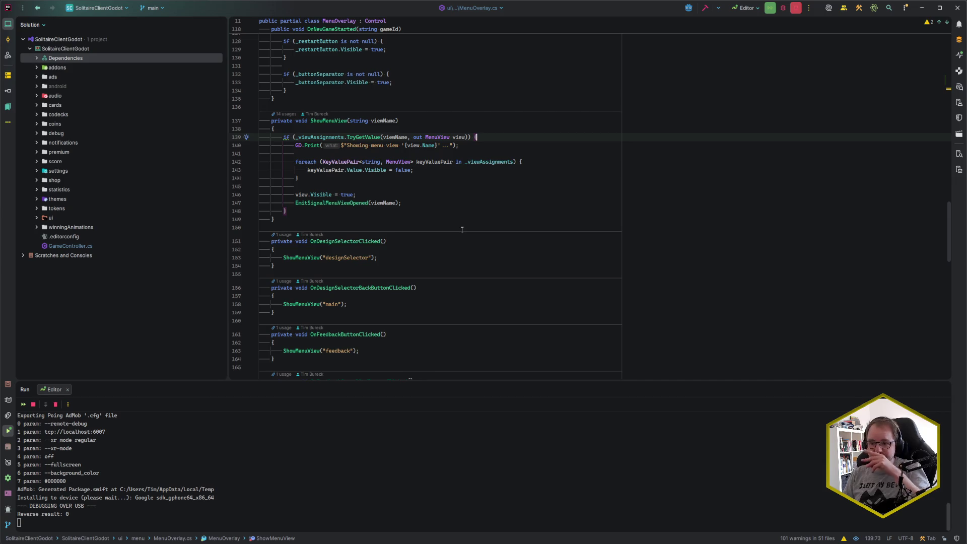
{"action": "scroll", "coordinate": [462, 229], "scroll_direction": "up", "scroll_amount": 20}
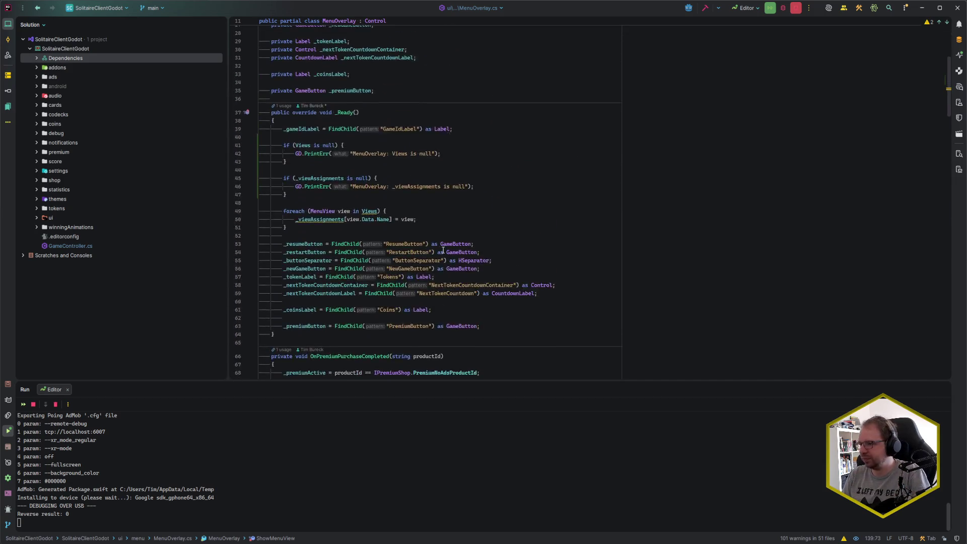
{"action": "scroll", "coordinate": [444, 252], "scroll_direction": "down", "scroll_amount": 6}
{"action": "left_click", "coordinate": [410, 237]}
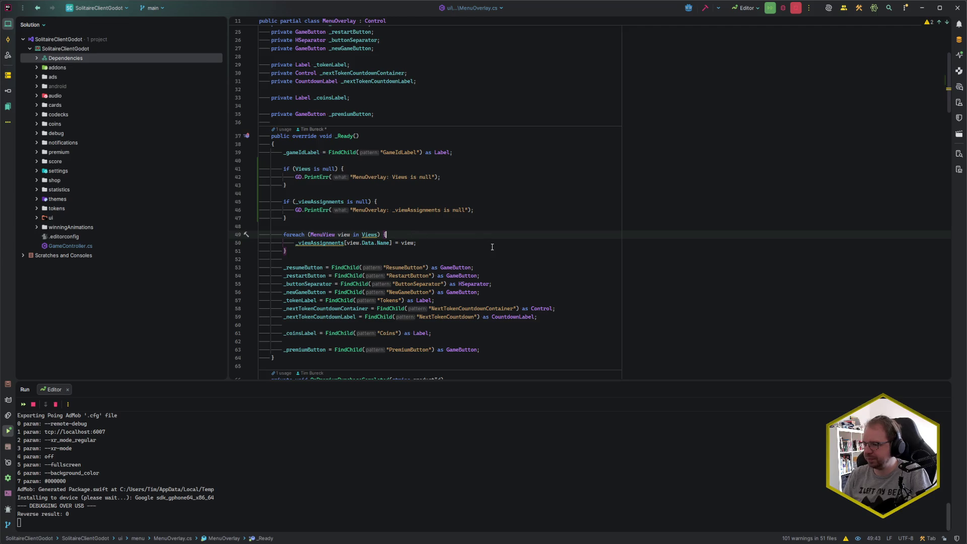
Add a GD.Print in _Ready's foreach logging each view's '{view.Data.Name}' and view.Name, then return to Godot
{"action": "key", "text": "Return"}
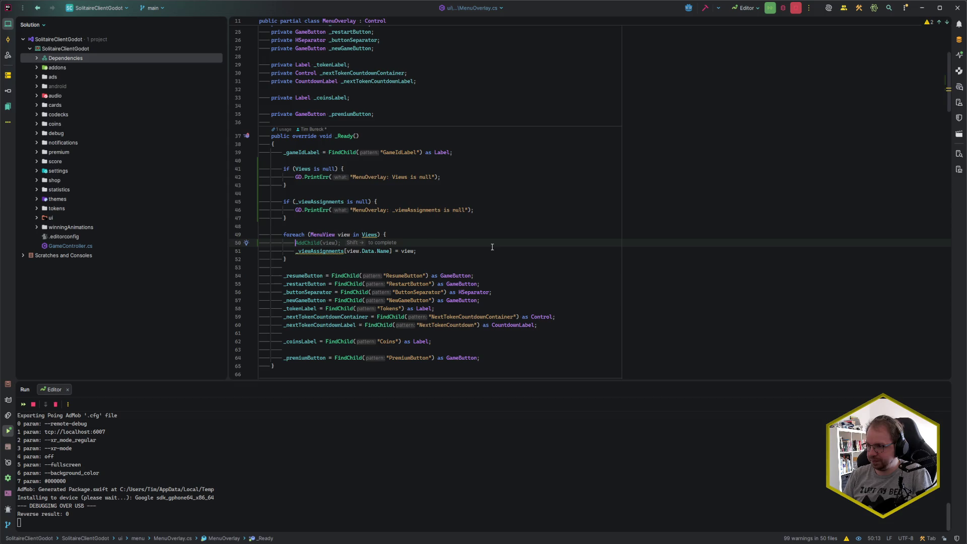
{"action": "type", "text": "GD.Print("}
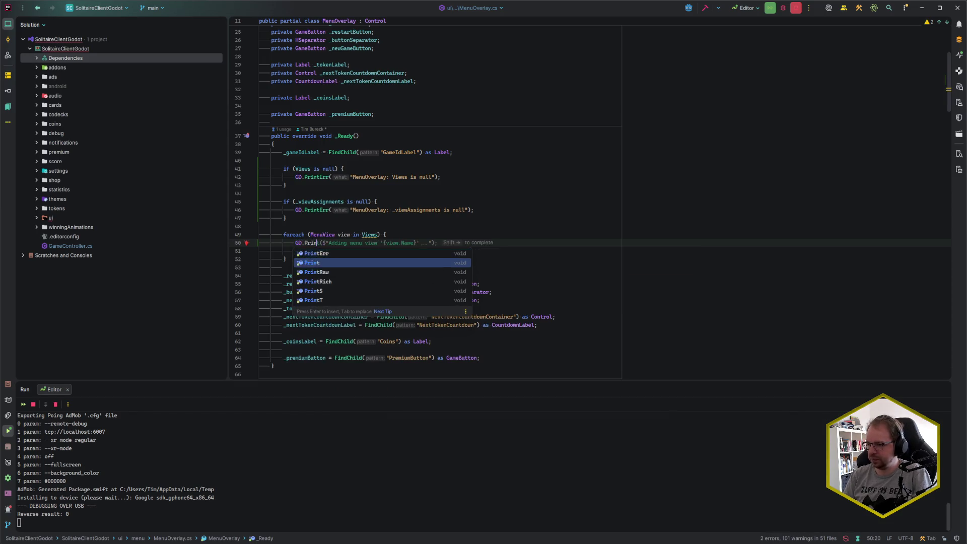
{"action": "key", "text": "shift+Right"}
{"action": "key", "text": "shift+Right"}
{"action": "key", "text": "shift+Right"}
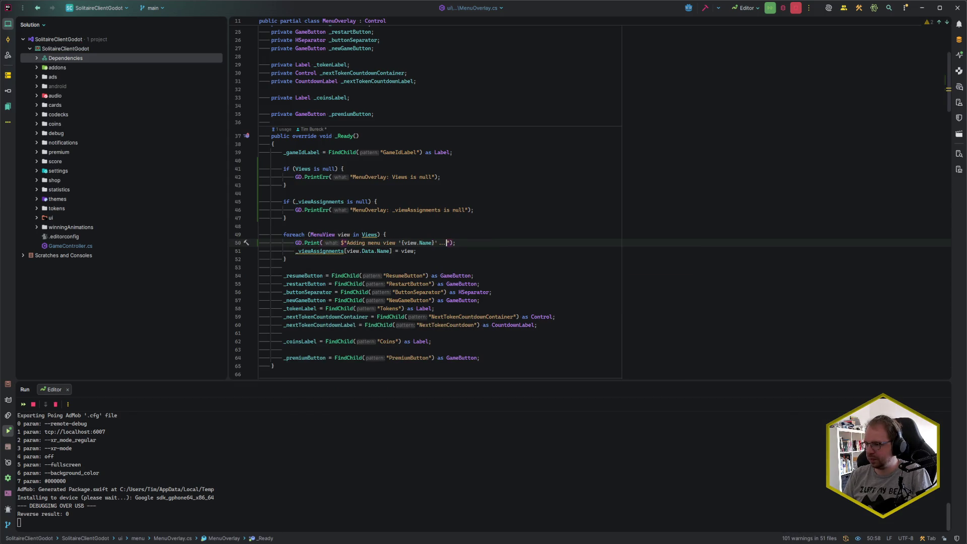
{"action": "key", "text": "End"}
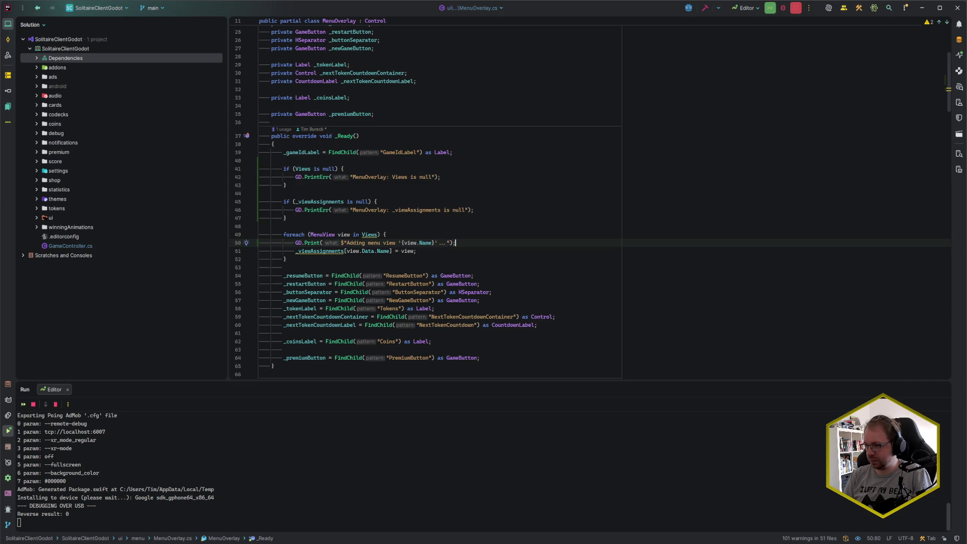
{"action": "left_click", "coordinate": [419, 243]}
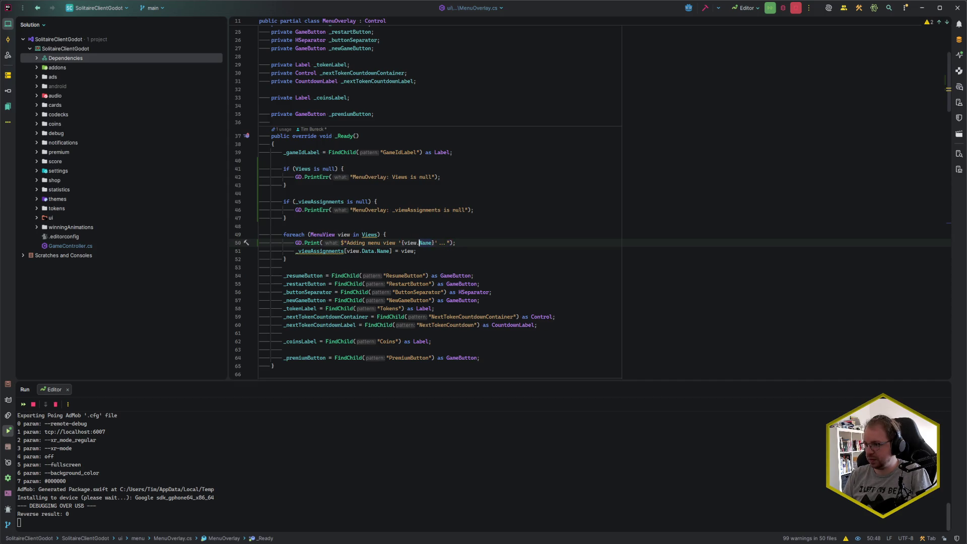
{"action": "type", "text": "Data."}
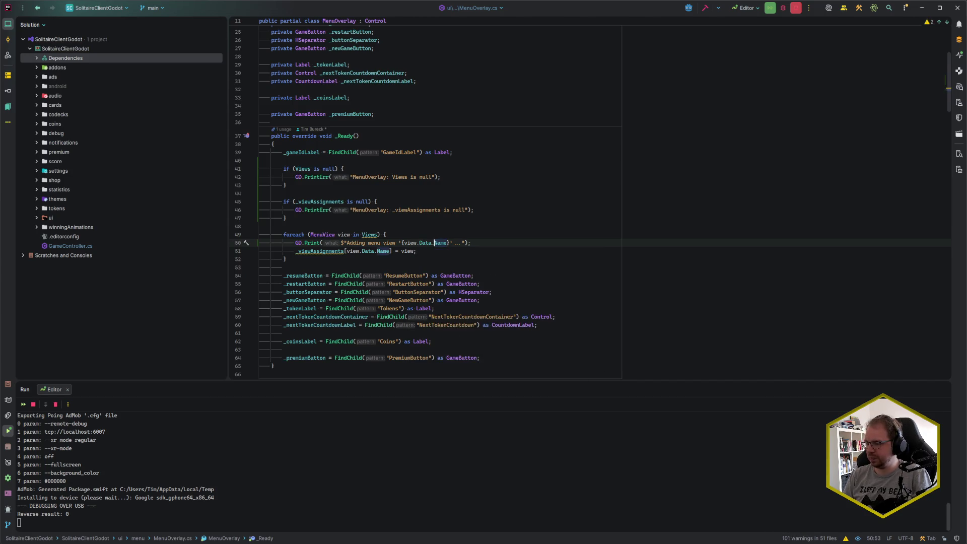
{"action": "left_click", "coordinate": [471, 243]}
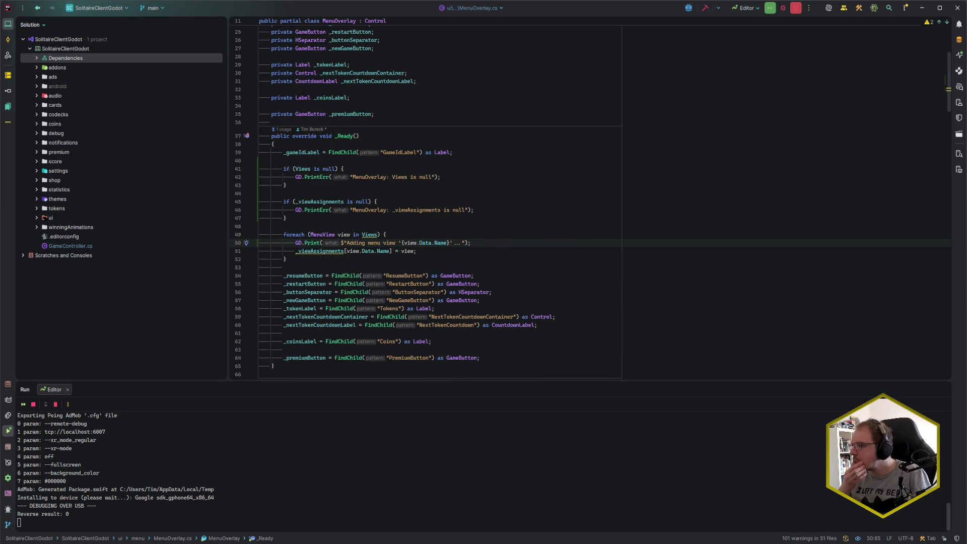
{"action": "left_click", "coordinate": [451, 242]}
{"action": "type", "text": "'"}
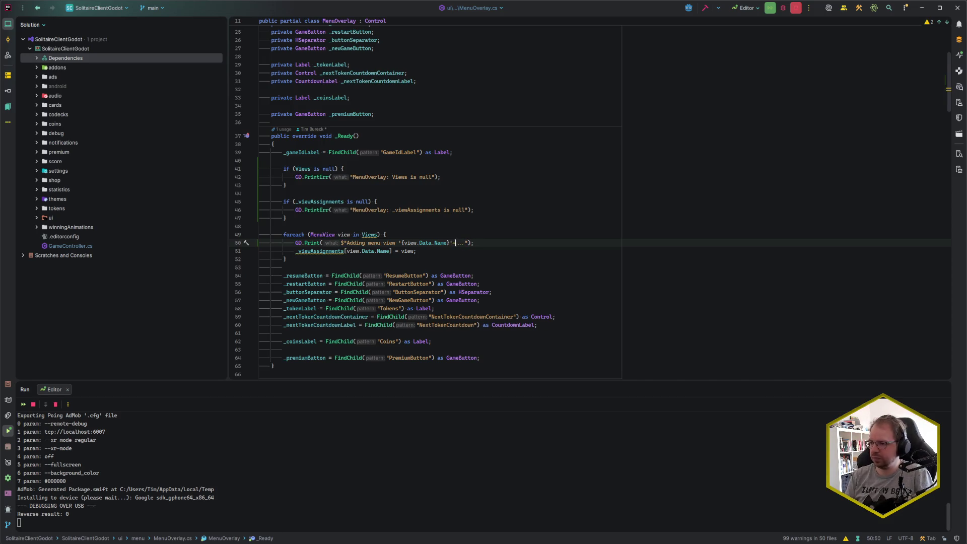
{"action": "type", "text": "{view.Data.Na"}
{"action": "key", "text": "Return"}
{"action": "key", "text": "End"}
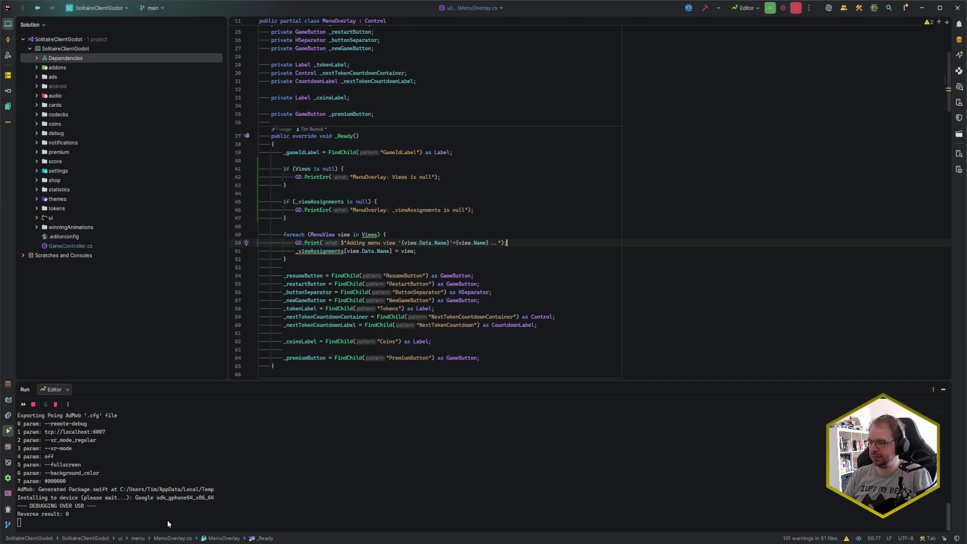
{"action": "key", "text": "alt+Tab"}
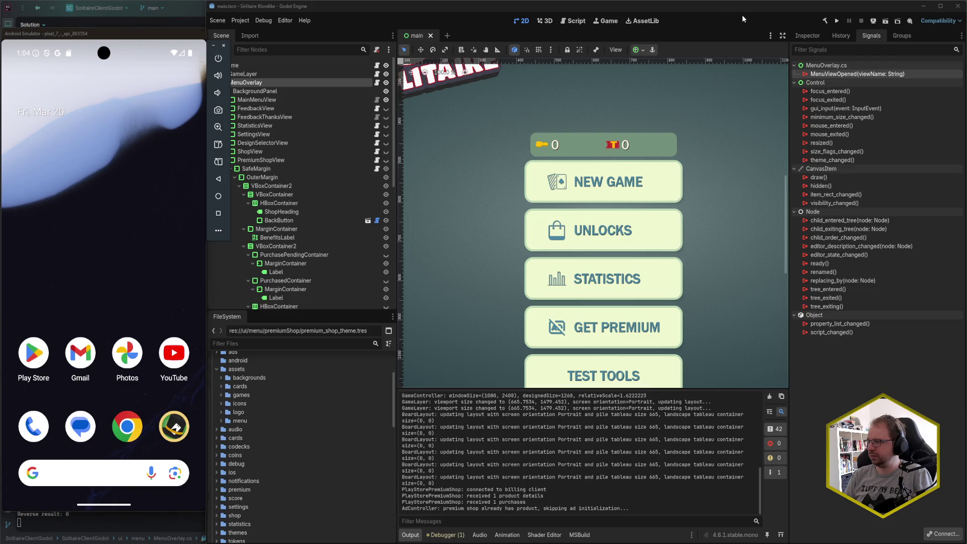
Remote-deploy the game to the Android device and scroll the Output log for menu-view messages
{"action": "left_click", "coordinate": [874, 21]}
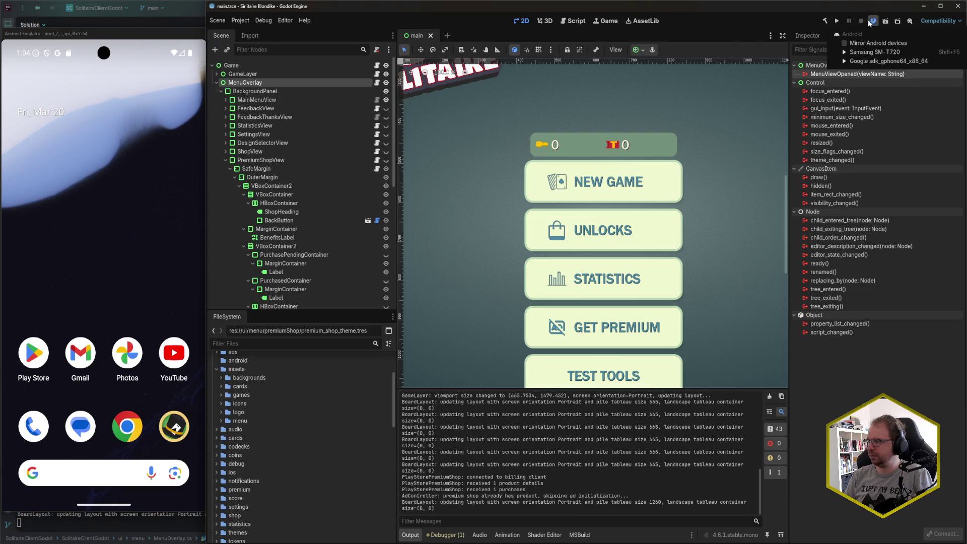
{"action": "left_click", "coordinate": [874, 53]}
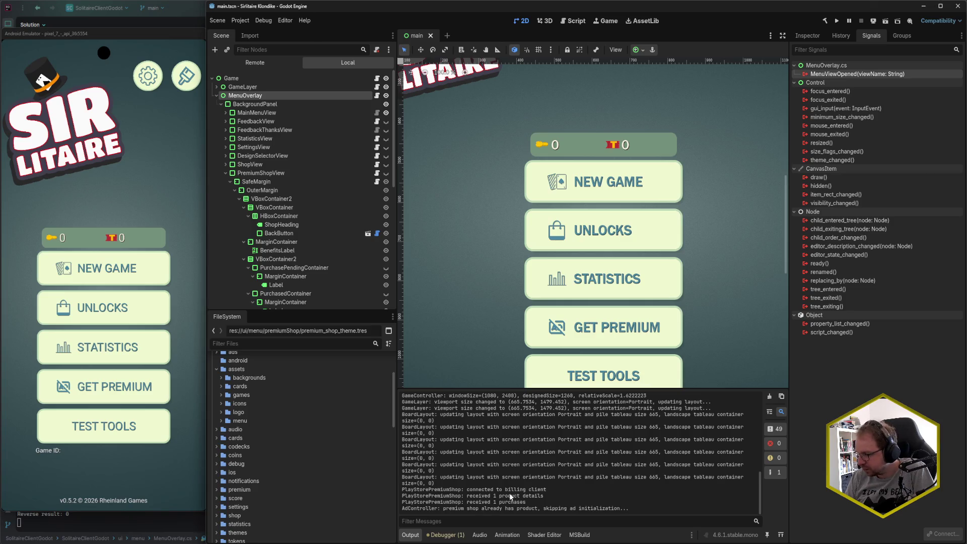
{"action": "scroll", "coordinate": [520, 497], "scroll_direction": "up", "scroll_amount": 5}
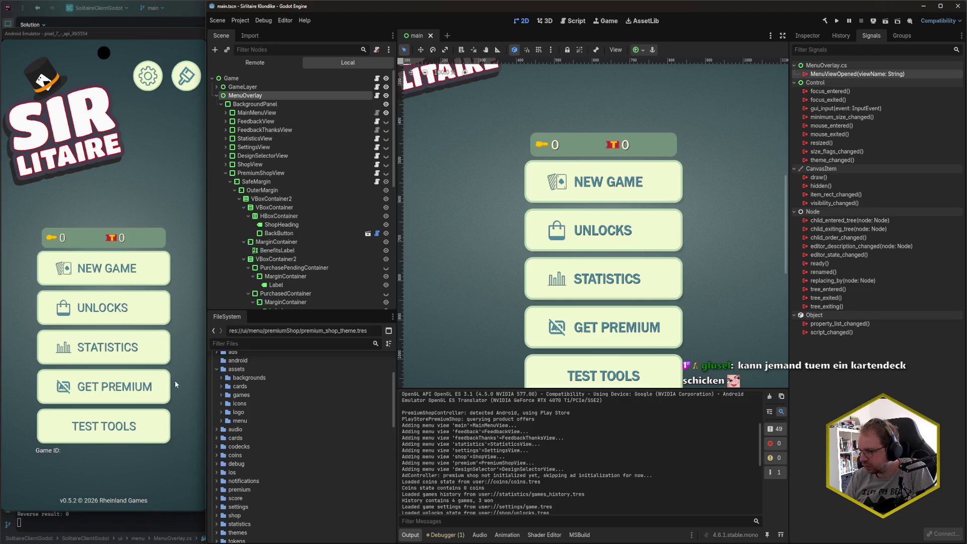
Expand MainMenuView in the Scene dock and collapse the logo HBoxContainer and ResourcesMargin subtrees
{"action": "left_click", "coordinate": [172, 355]}
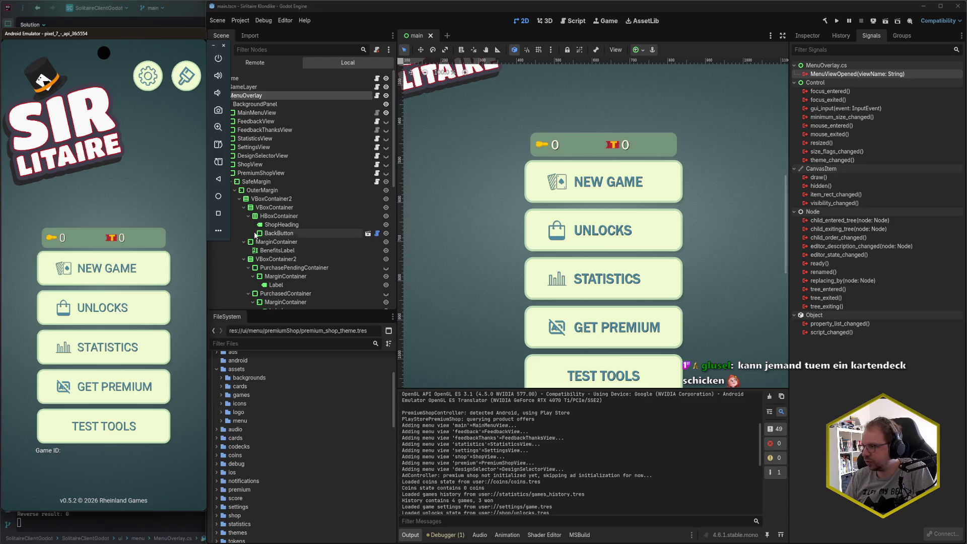
{"action": "left_click", "coordinate": [304, 54]}
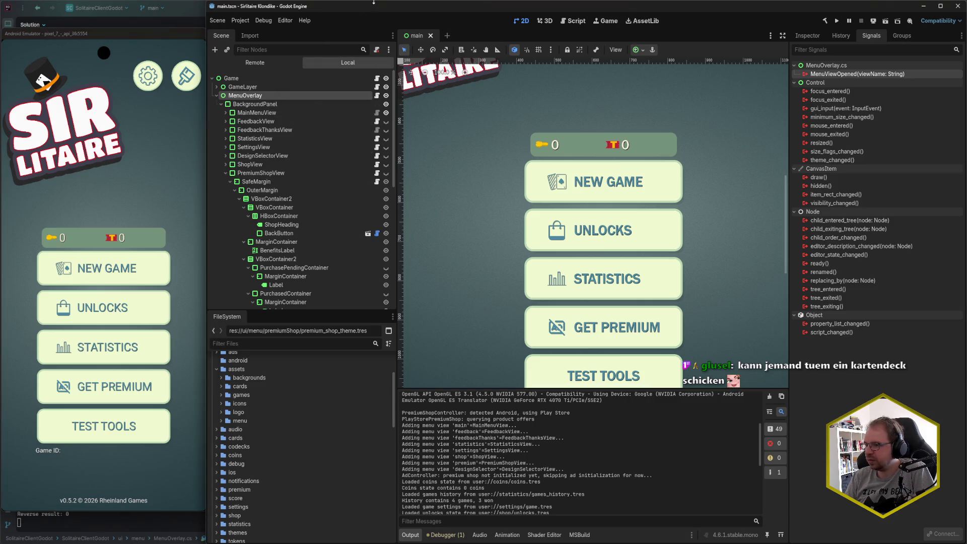
{"action": "left_click", "coordinate": [226, 113]}
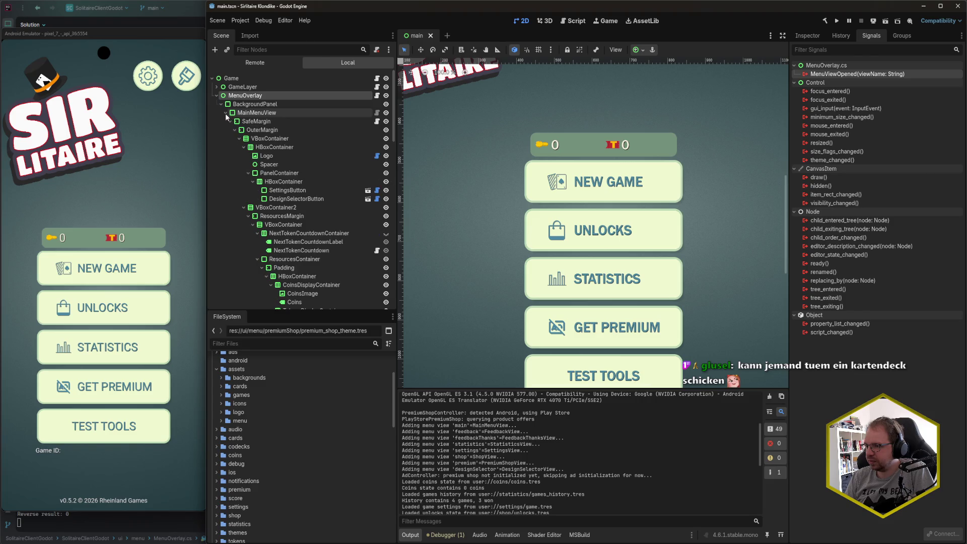
{"action": "left_click", "coordinate": [244, 147]}
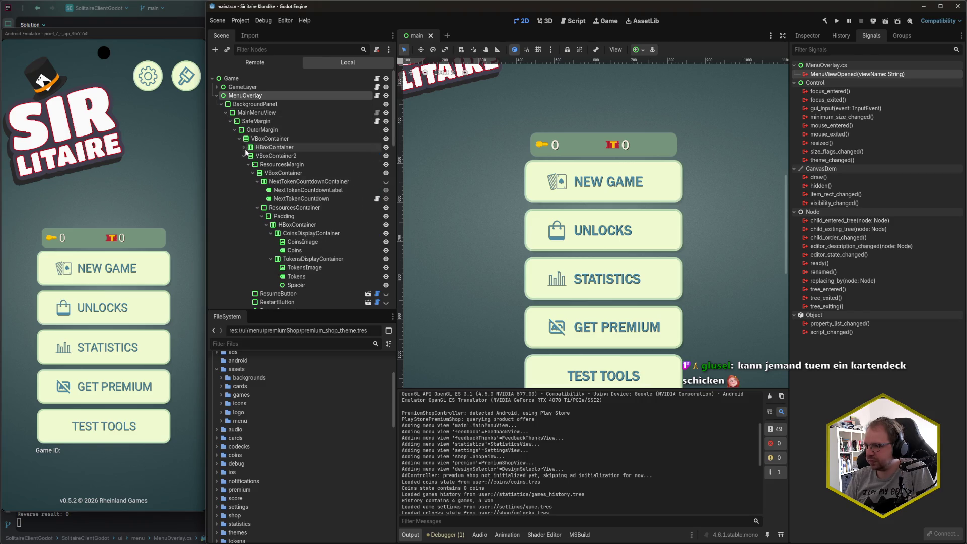
{"action": "left_click", "coordinate": [245, 157]}
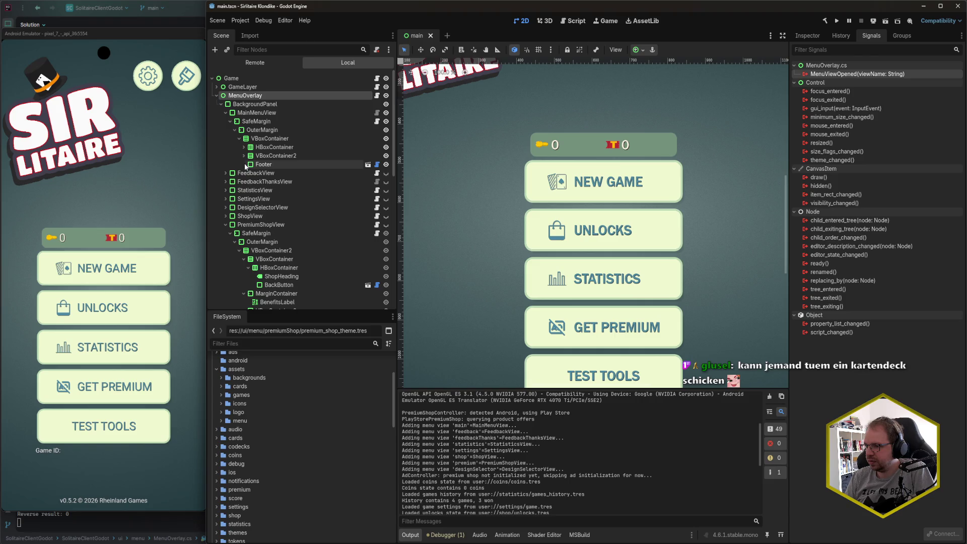
{"action": "left_click", "coordinate": [245, 156]}
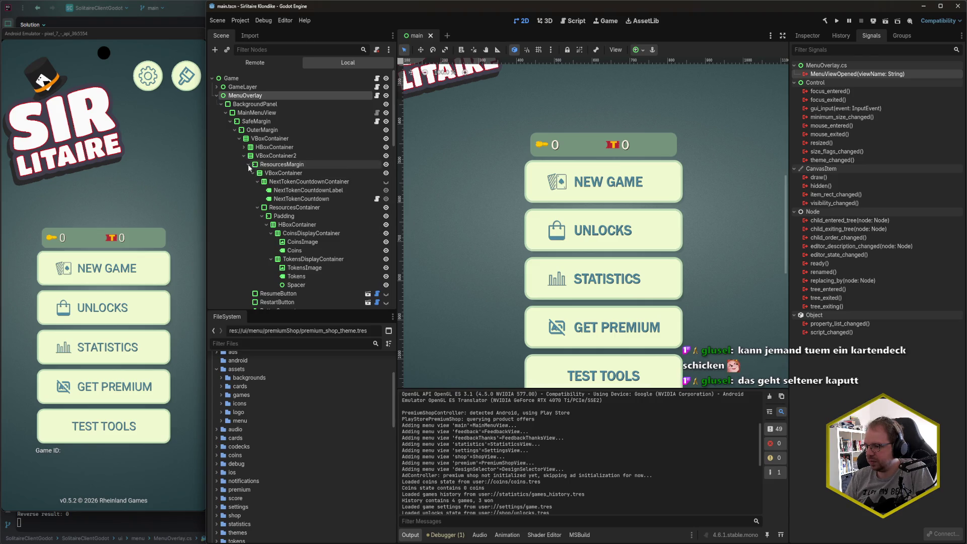
{"action": "left_click", "coordinate": [253, 170]}
{"action": "scroll", "coordinate": [253, 155], "scroll_direction": "down", "scroll_amount": 1}
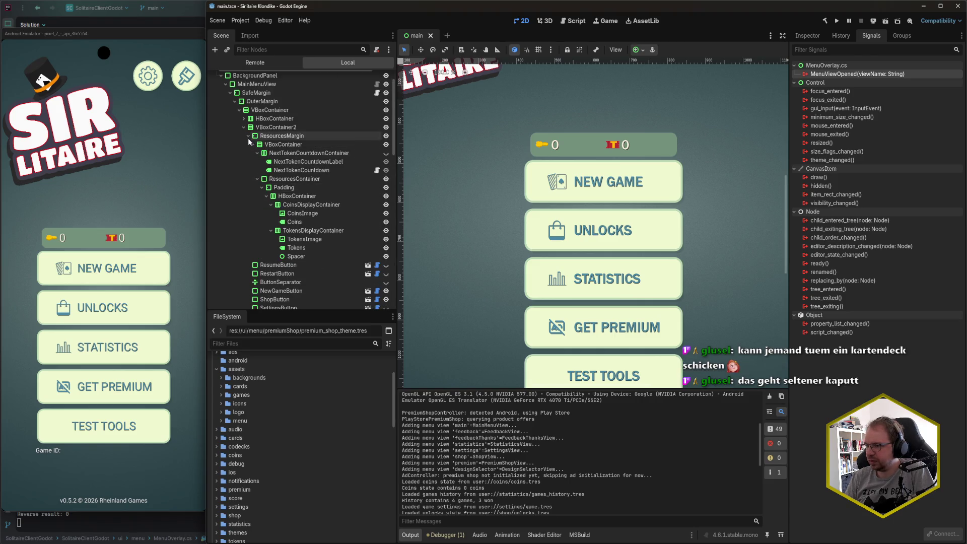
{"action": "left_click", "coordinate": [247, 136]}
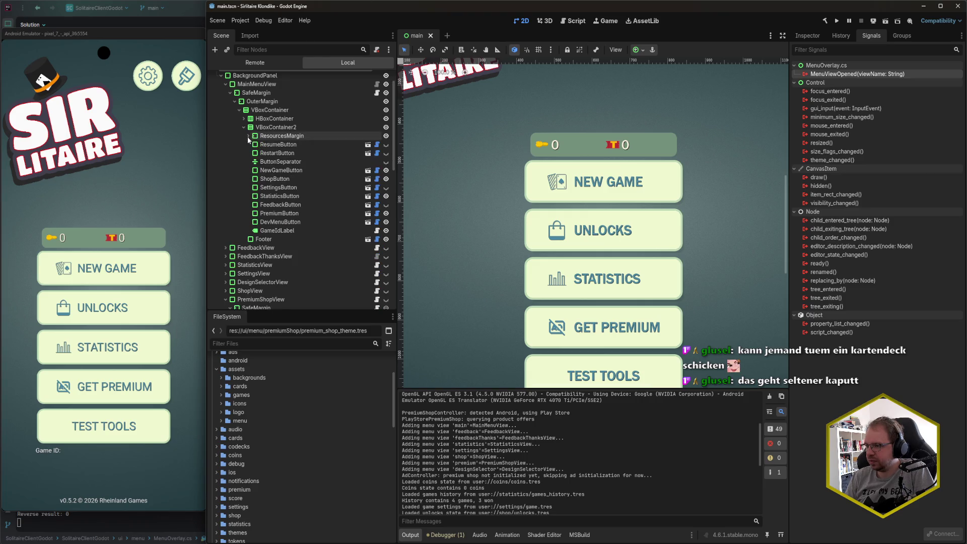
Select each menu button from RestartButton through DevMenuButton, then switch back to MenuOverlay.cs
{"action": "left_click", "coordinate": [275, 146]}
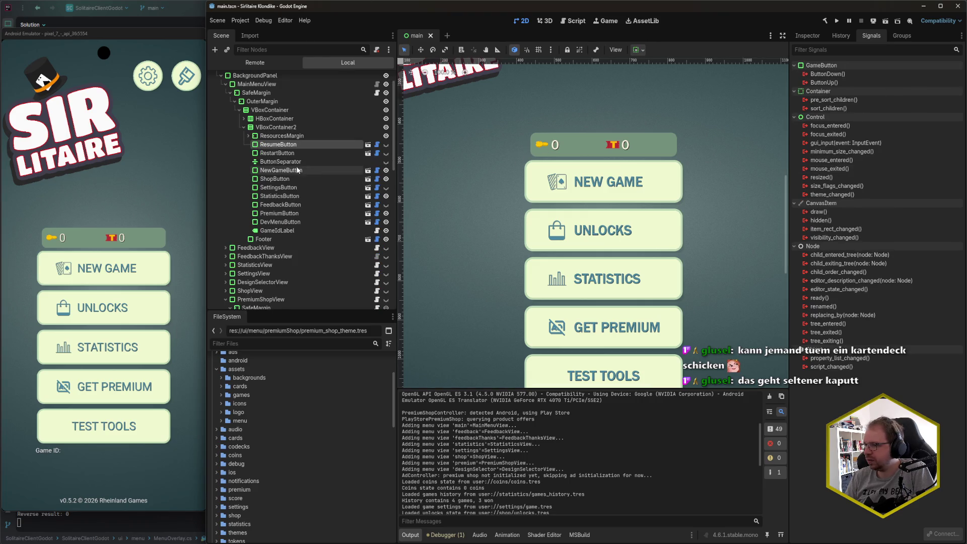
{"action": "left_click", "coordinate": [292, 154]}
{"action": "left_click", "coordinate": [292, 171]}
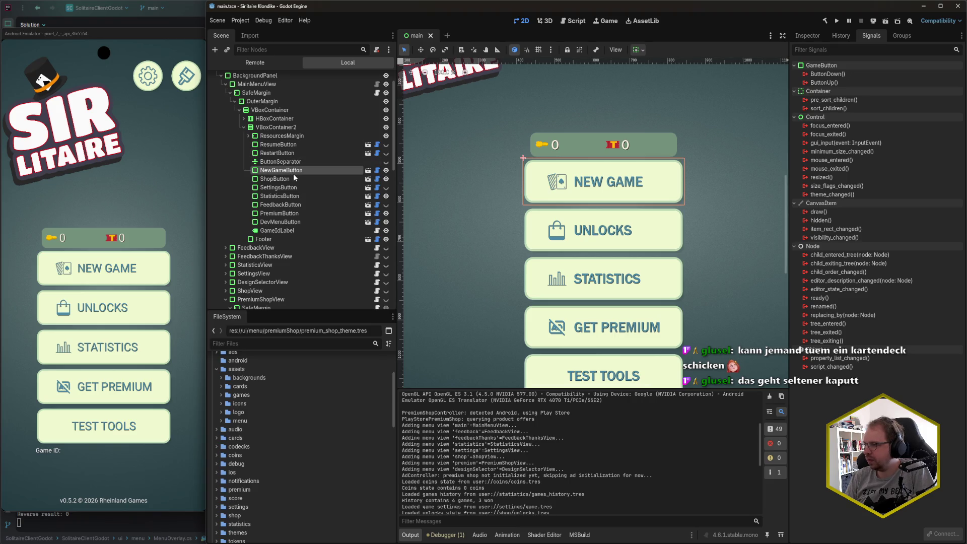
{"action": "left_click", "coordinate": [293, 179]}
{"action": "left_click", "coordinate": [293, 187]}
{"action": "left_click", "coordinate": [293, 196]}
{"action": "left_click", "coordinate": [294, 204]}
{"action": "left_click", "coordinate": [293, 213]}
{"action": "left_click", "coordinate": [293, 221]}
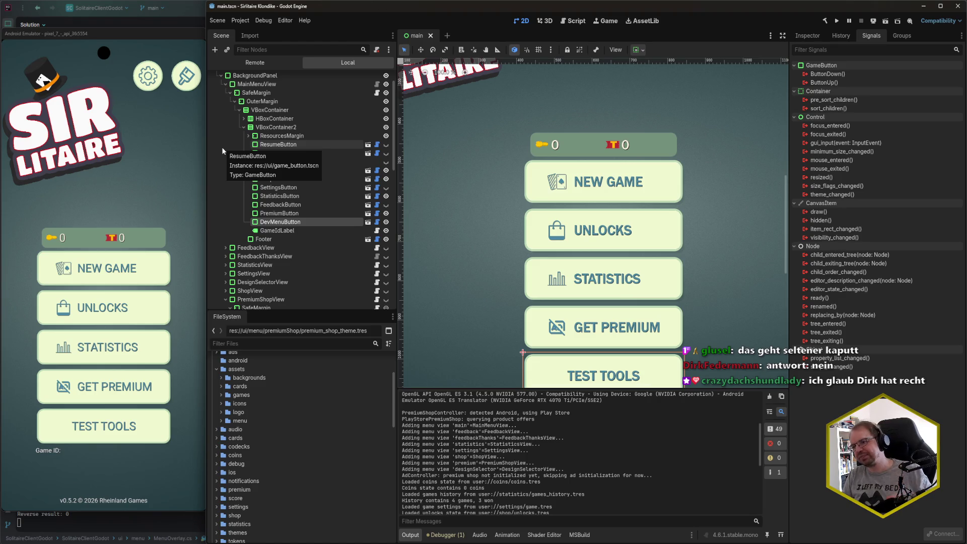
{"action": "left_click", "coordinate": [178, 190]}
{"action": "left_click", "coordinate": [327, 21]}
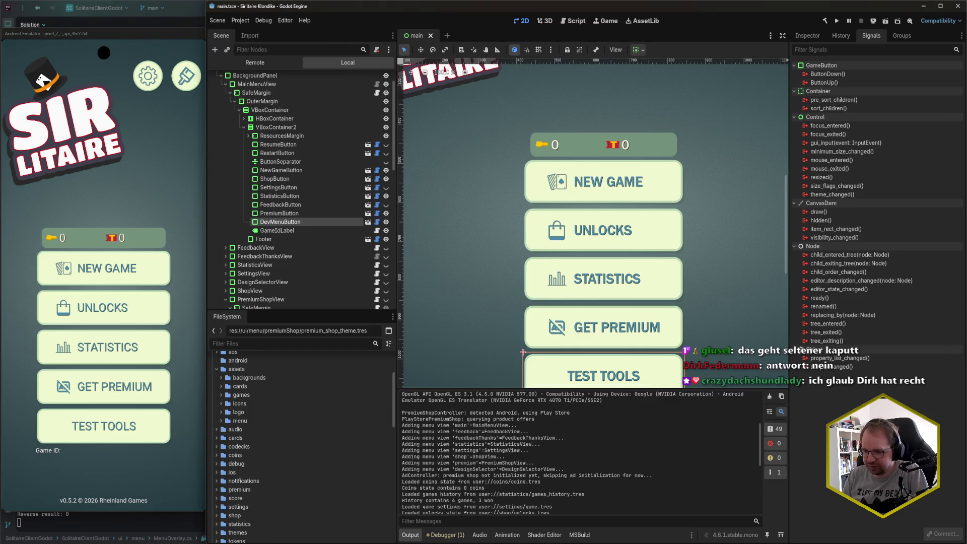
{"action": "key", "text": "alt+Tab"}
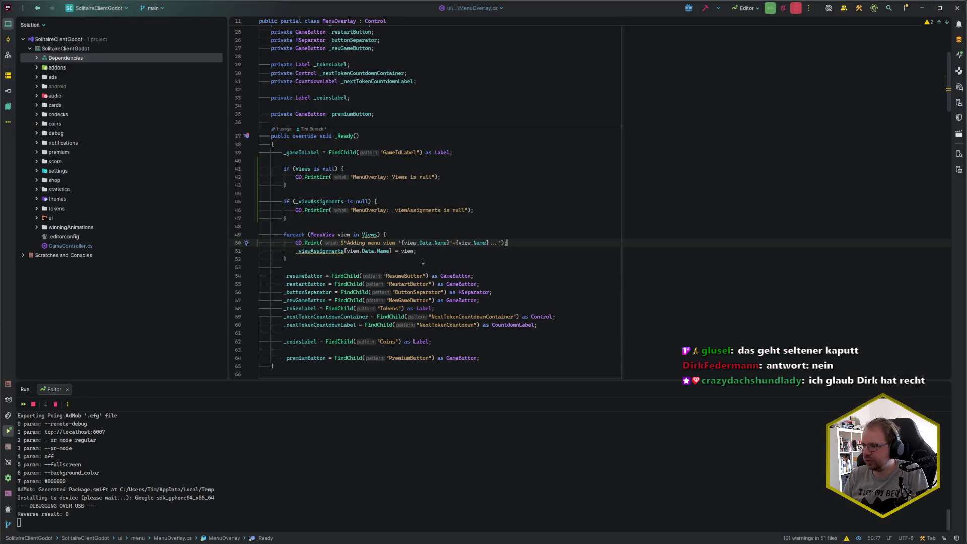
Remove the GD.Print debug line from _Ready's menu-view loop
{"action": "left_click", "coordinate": [402, 231]}
{"action": "left_click", "coordinate": [521, 243]}
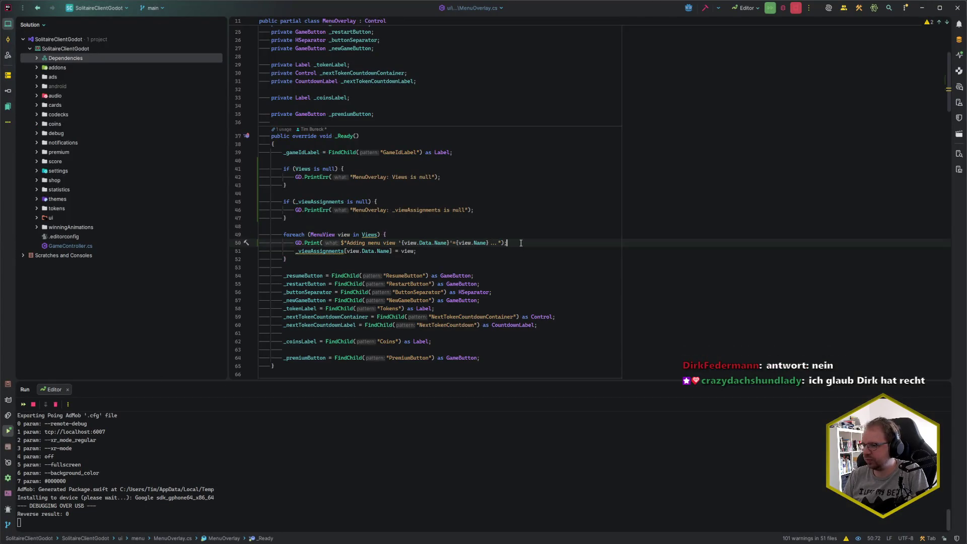
{"action": "key", "text": "ctrl+x"}
{"action": "key", "text": "Up"}
{"action": "key", "text": "Up"}
{"action": "key", "text": "Up"}
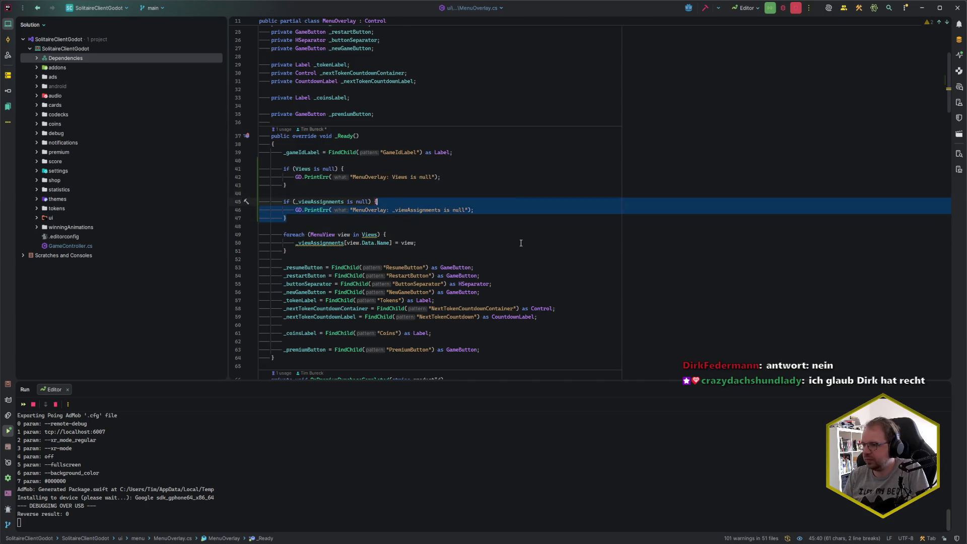
Delete both null-check blocks in _Ready and bring up the commit changes list
{"action": "left_click_drag", "start_coordinate": [288, 218], "coordinate": [453, 153]}
{"action": "key", "text": "Delete"}
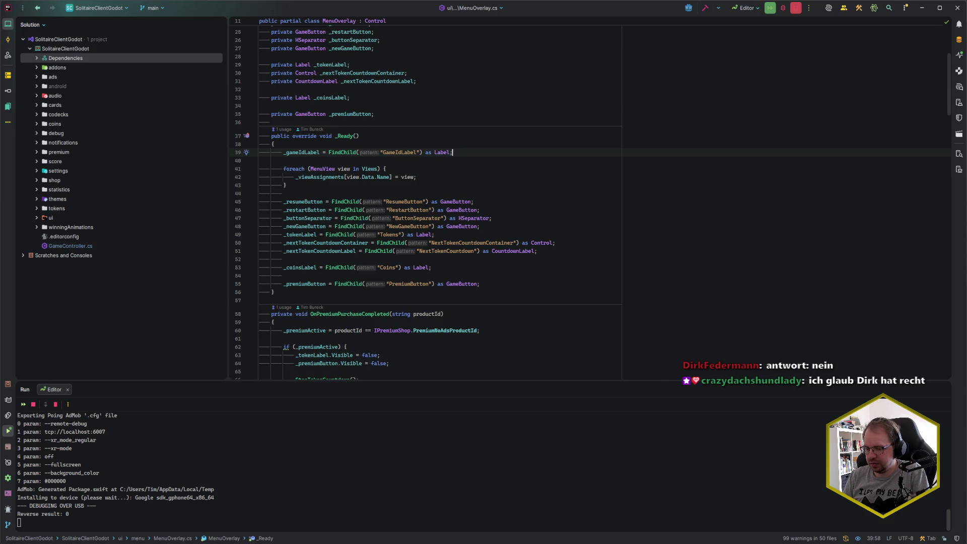
{"action": "mouse_move", "coordinate": [0, 539]}
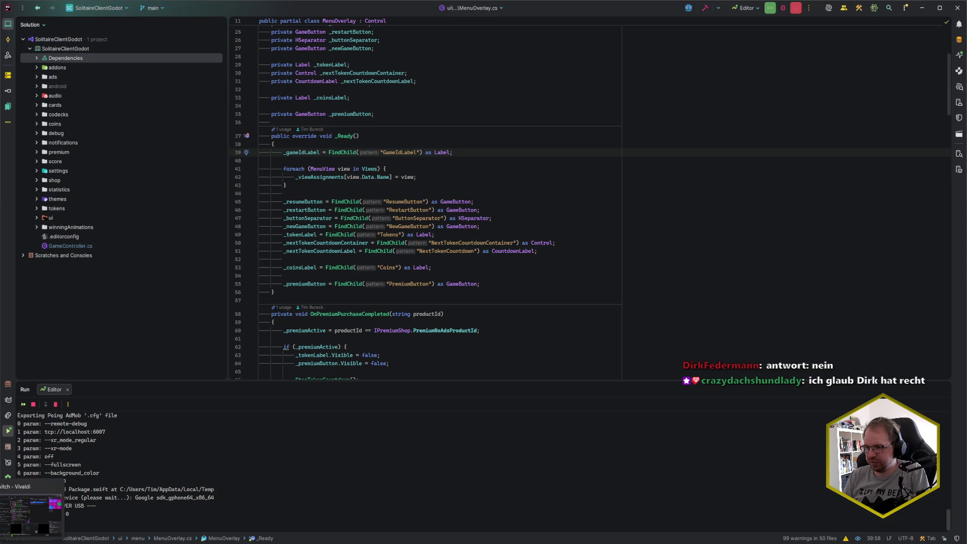
{"action": "left_click", "coordinate": [285, 194]}
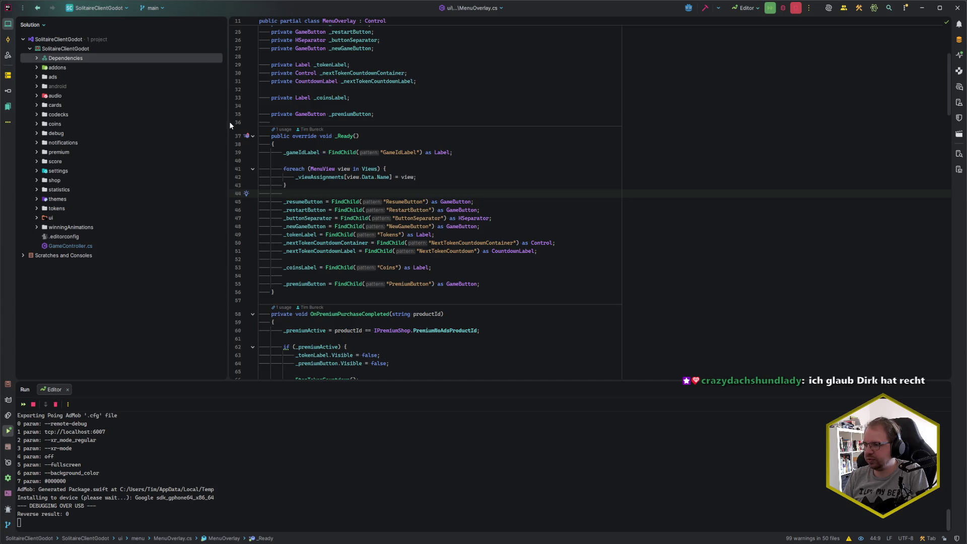
{"action": "left_click_drag", "start_coordinate": [228, 123], "coordinate": [173, 132]}
{"action": "left_click", "coordinate": [382, 145]}
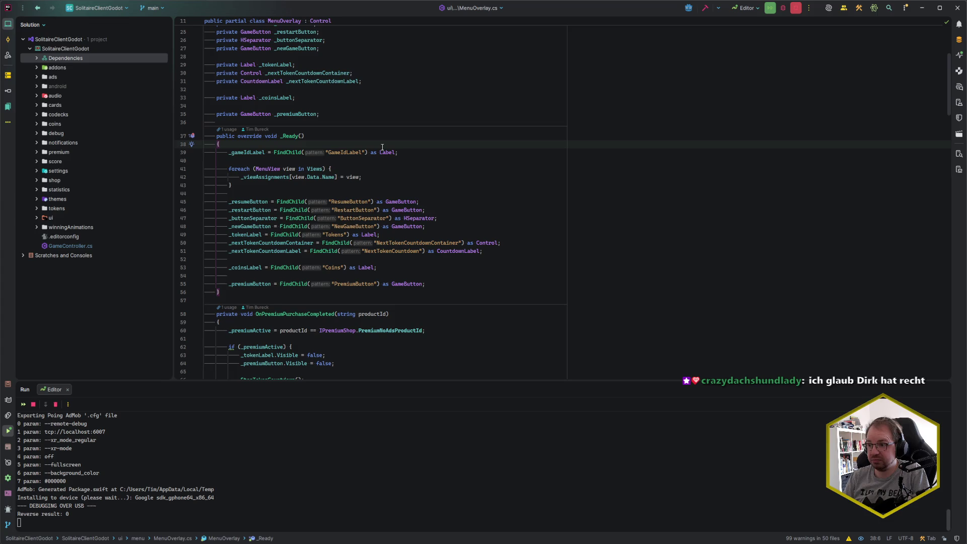
{"action": "key", "text": "ctrl+k"}
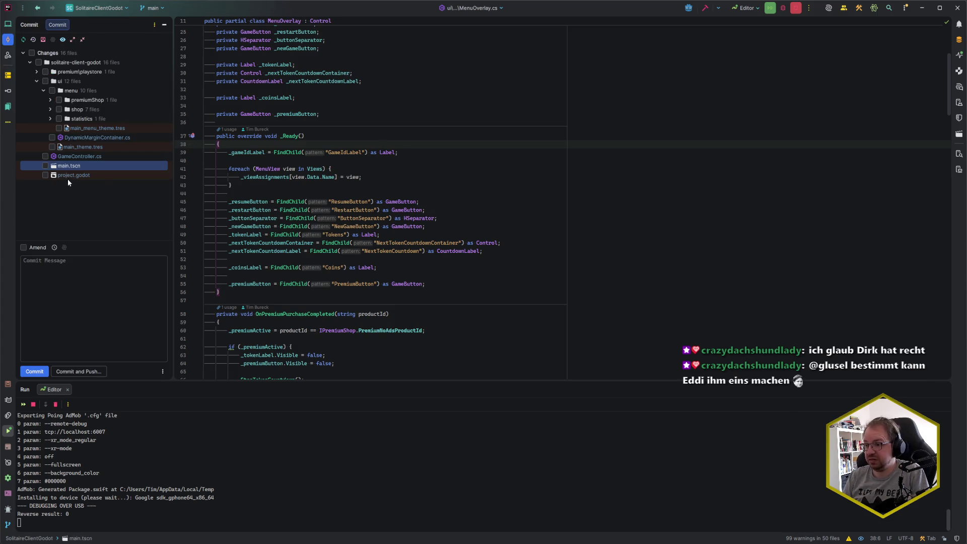
Open main.tscn's side-by-side diff and scroll through the old version's signal connections
{"action": "double_click", "coordinate": [75, 167]}
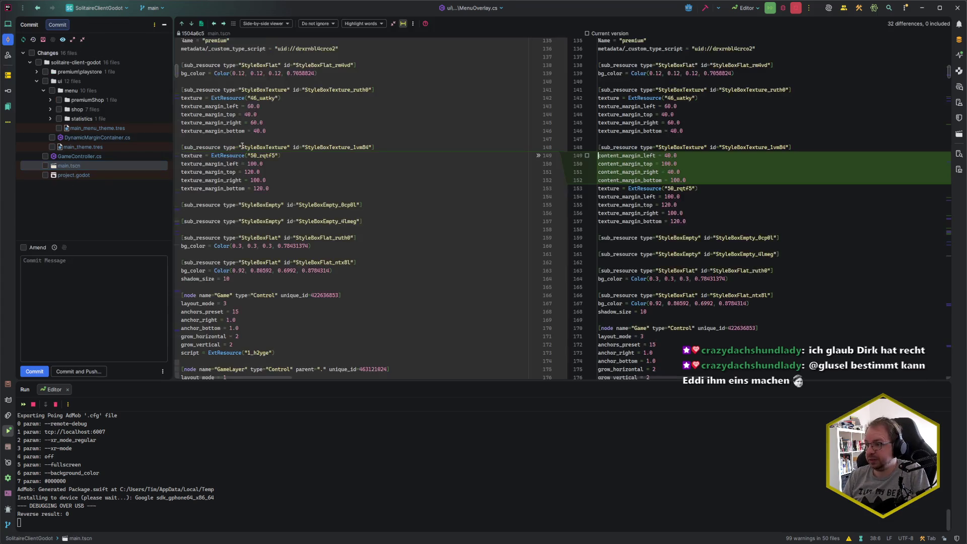
{"action": "left_click", "coordinate": [413, 136]}
{"action": "left_click", "coordinate": [205, 163]}
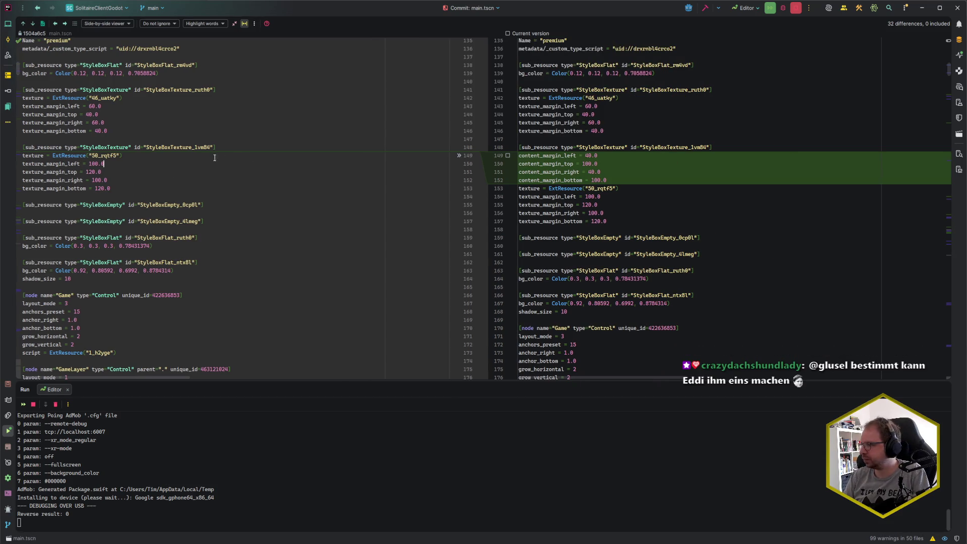
{"action": "key", "text": "ctrl+End"}
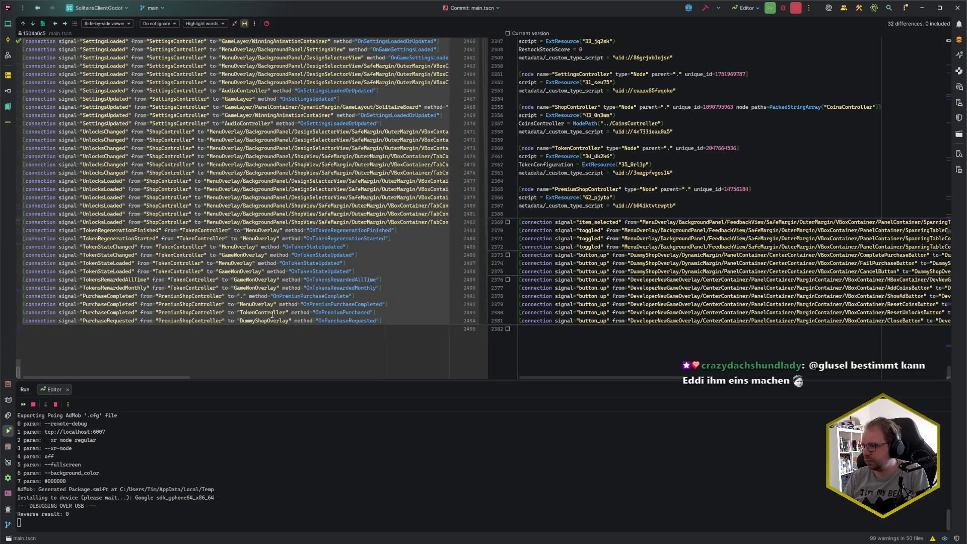
{"action": "scroll", "coordinate": [273, 285], "scroll_direction": "up", "scroll_amount": 10}
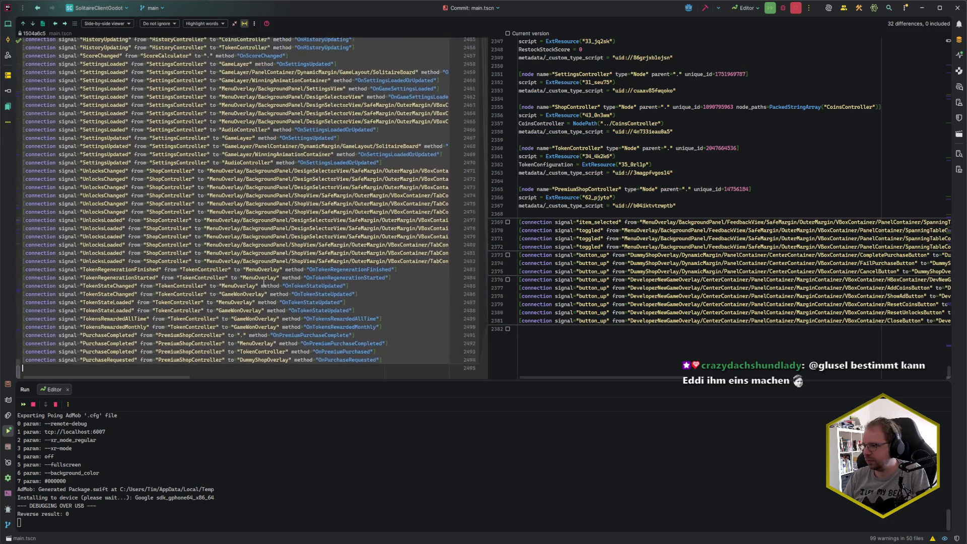
{"action": "scroll", "coordinate": [263, 284], "scroll_direction": "up", "scroll_amount": 6}
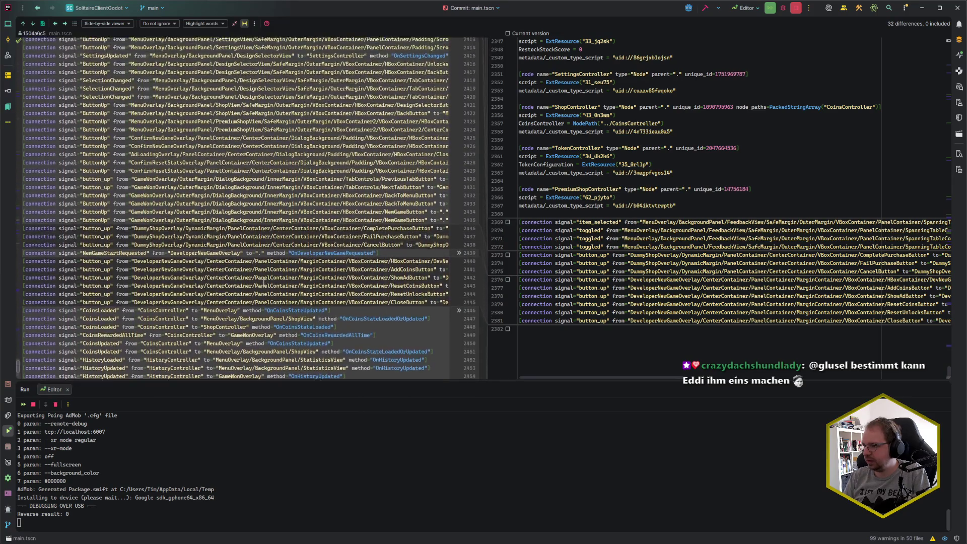
{"action": "scroll", "coordinate": [108, 278], "scroll_direction": "up", "scroll_amount": 12}
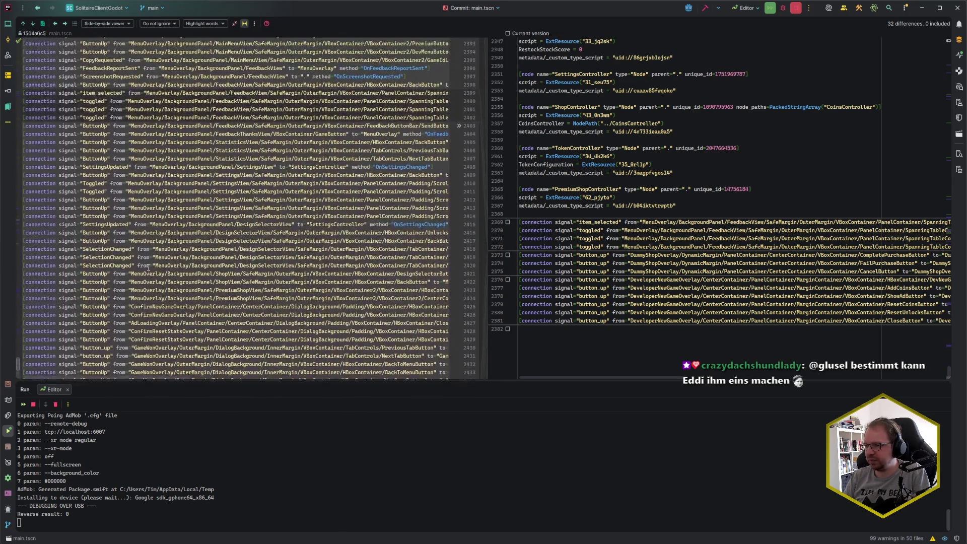
{"action": "scroll", "coordinate": [80, 105], "scroll_direction": "up", "scroll_amount": 11}
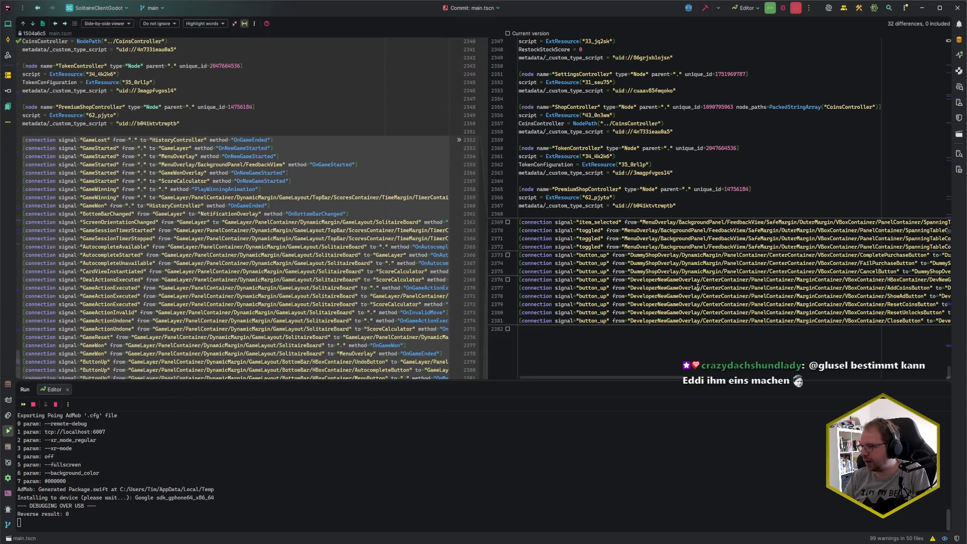
{"action": "scroll", "coordinate": [281, 246], "scroll_direction": "down", "scroll_amount": 2}
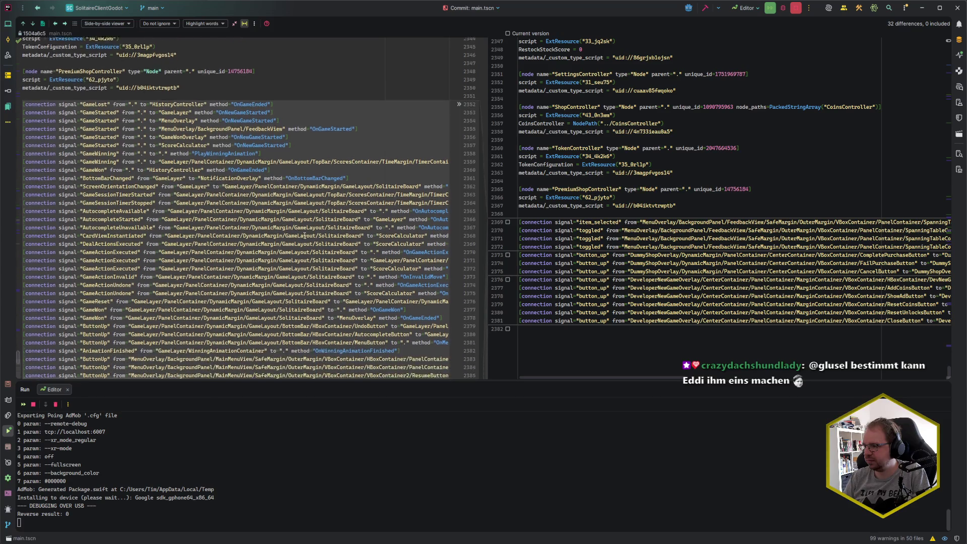
Restore four blocks of old signal connections in main.tscn, then switch to Godot
{"action": "left_click", "coordinate": [459, 91]}
{"action": "scroll", "coordinate": [462, 110], "scroll_direction": "down", "scroll_amount": 17}
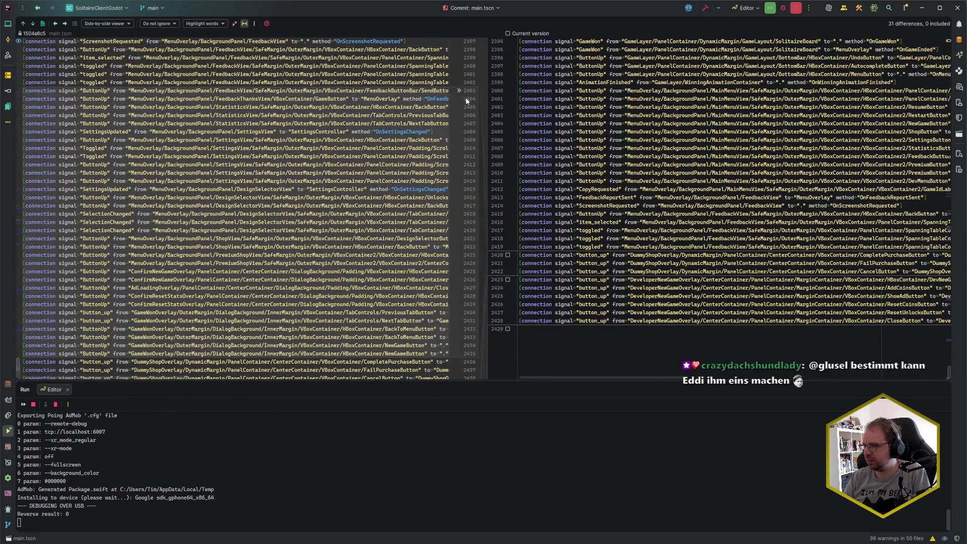
{"action": "left_click", "coordinate": [458, 91]}
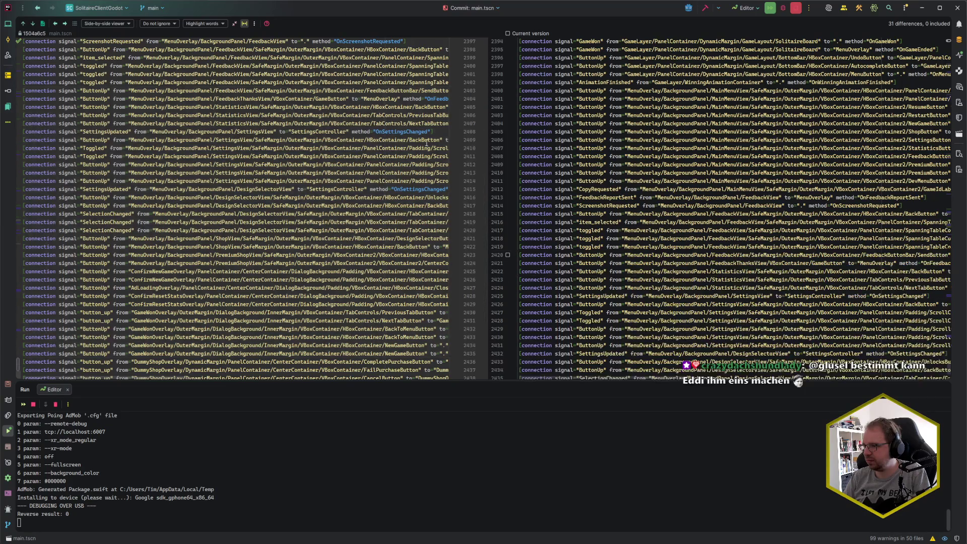
{"action": "scroll", "coordinate": [459, 151], "scroll_direction": "down", "scroll_amount": 9}
{"action": "left_click", "coordinate": [458, 168]}
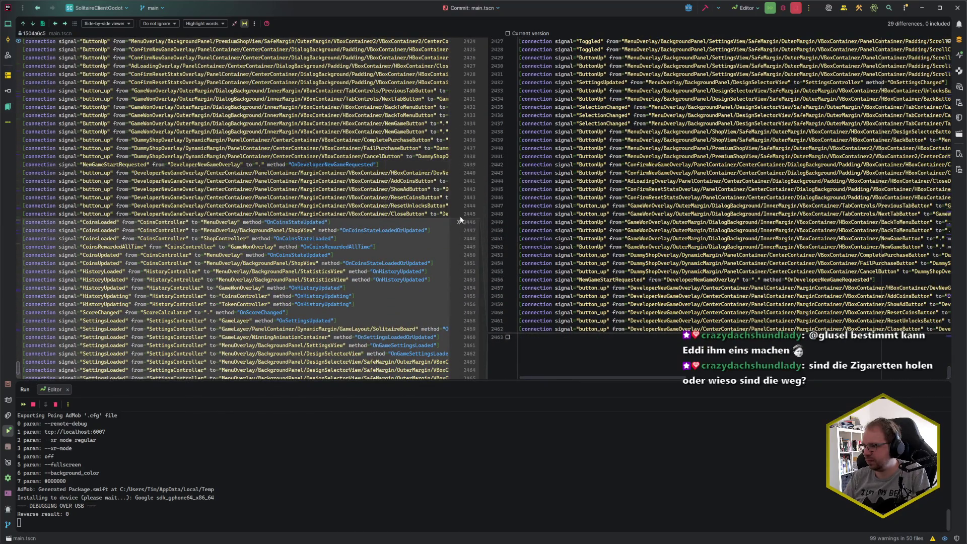
{"action": "left_click", "coordinate": [458, 221]}
{"action": "scroll", "coordinate": [421, 227], "scroll_direction": "down", "scroll_amount": 12}
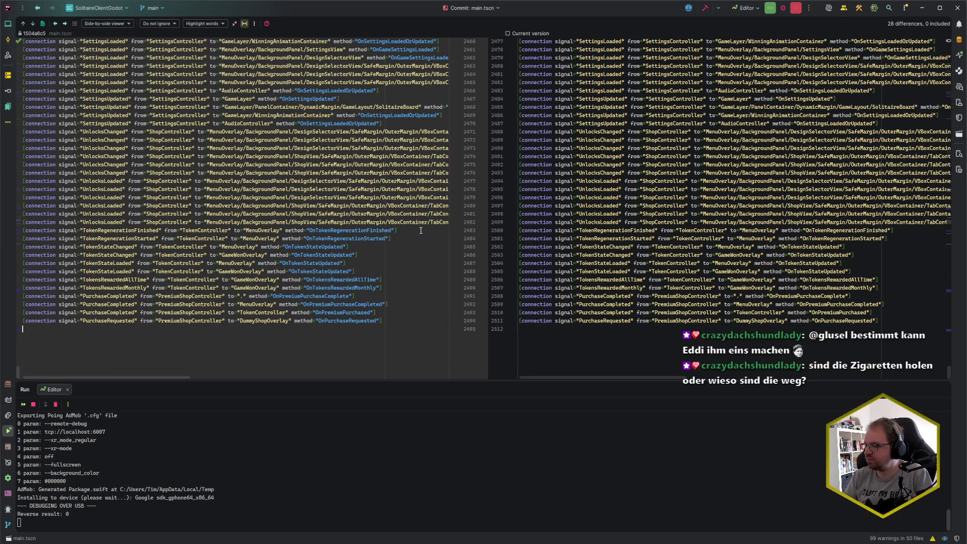
{"action": "key", "text": "alt+Tab"}
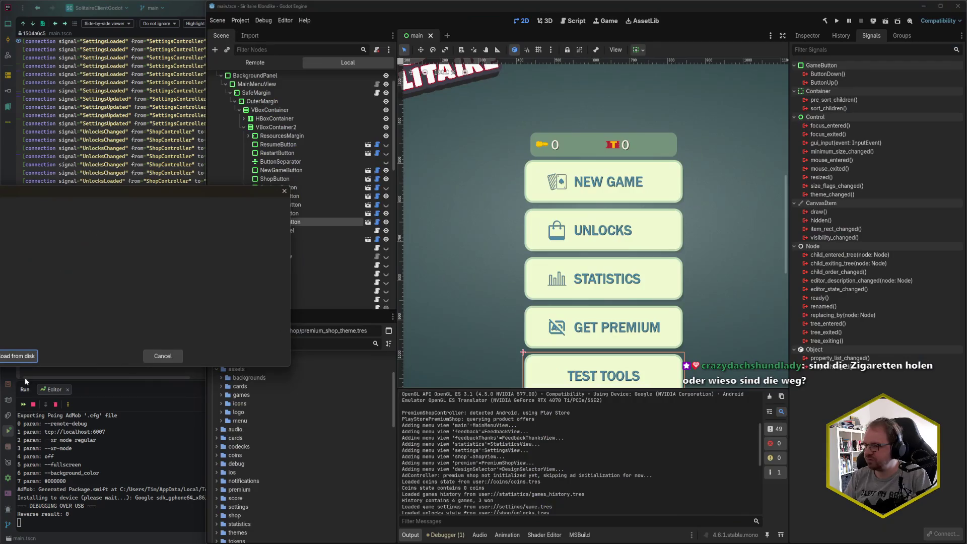
Reload main.tscn from disk, then relaunch the crashed Godot editor from Rider with Shift+F10
{"action": "left_click", "coordinate": [16, 358]}
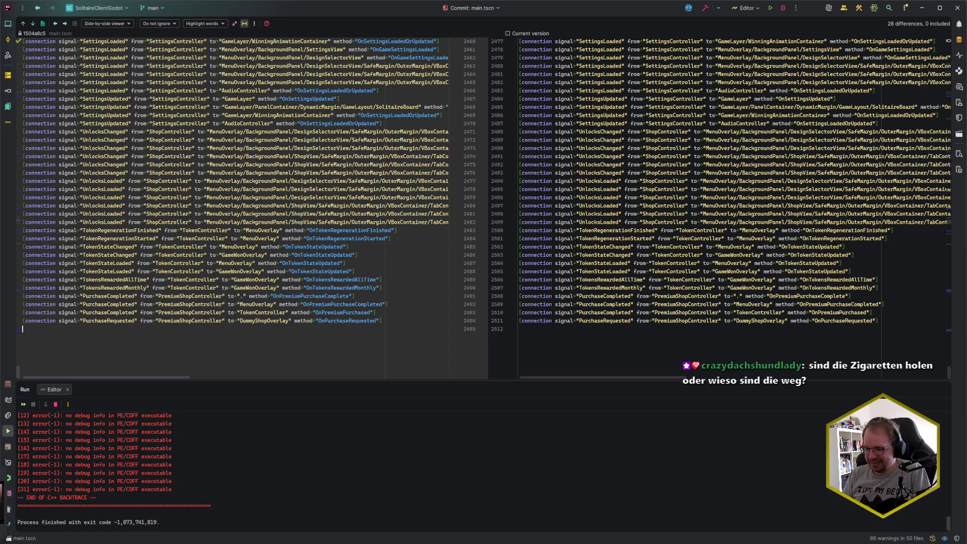
{"action": "left_click", "coordinate": [623, 339]}
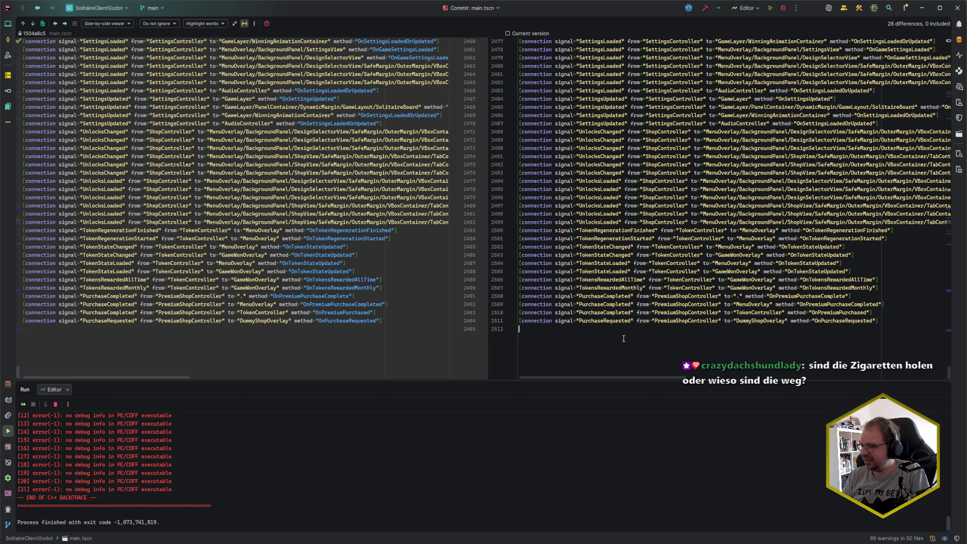
{"action": "key", "text": "shift+F10"}
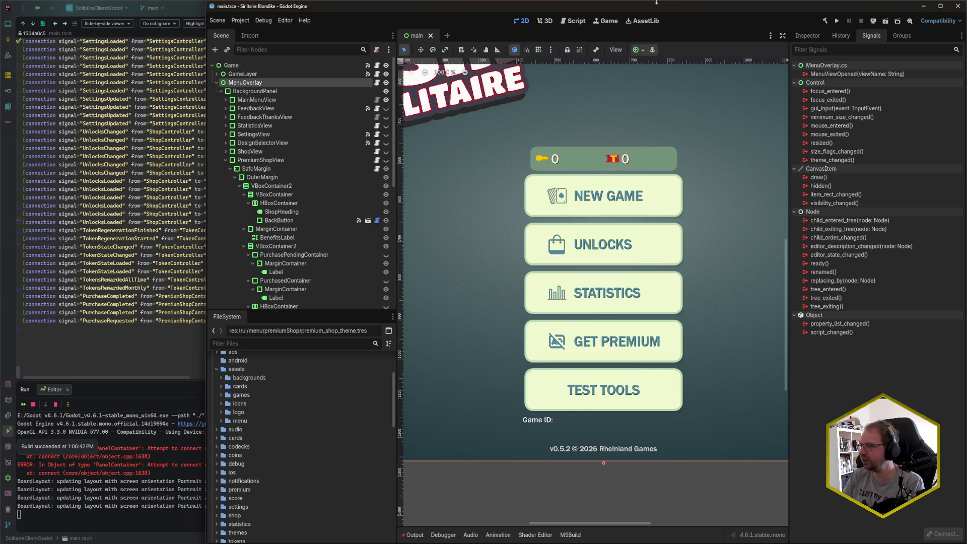
Collapse PremiumShopView and ResourcesMargin and expand MainMenuView in the Scene dock
{"action": "scroll", "coordinate": [270, 155], "scroll_direction": "down", "scroll_amount": 5}
{"action": "scroll", "coordinate": [271, 162], "scroll_direction": "up", "scroll_amount": 5}
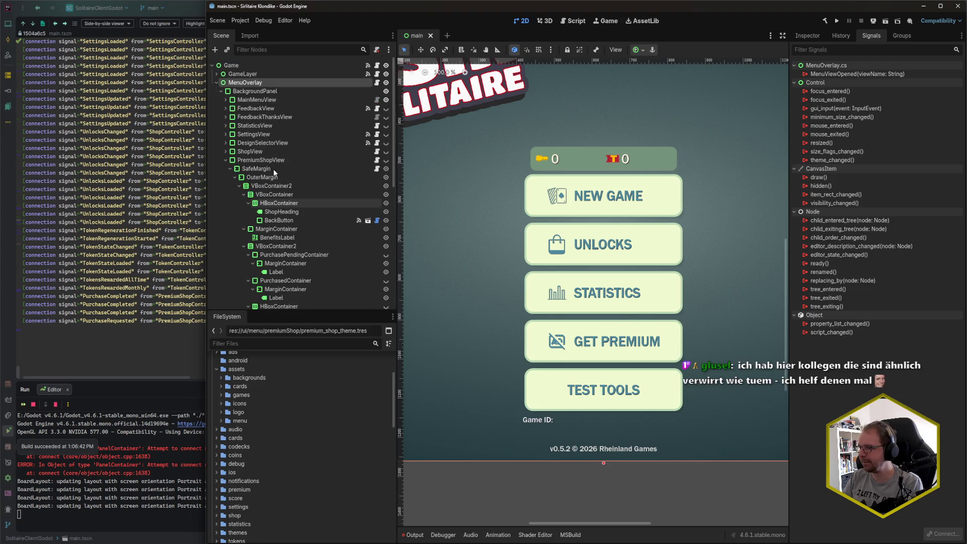
{"action": "left_click", "coordinate": [225, 159]}
{"action": "left_click", "coordinate": [225, 100]}
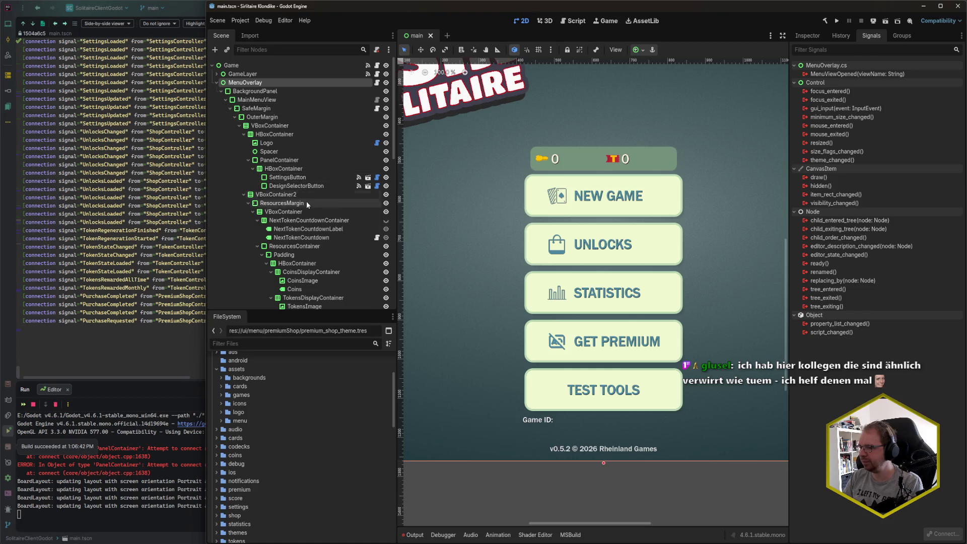
{"action": "scroll", "coordinate": [305, 194], "scroll_direction": "down", "scroll_amount": 3}
{"action": "scroll", "coordinate": [303, 193], "scroll_direction": "up", "scroll_amount": 3}
{"action": "left_click", "coordinate": [248, 141]}
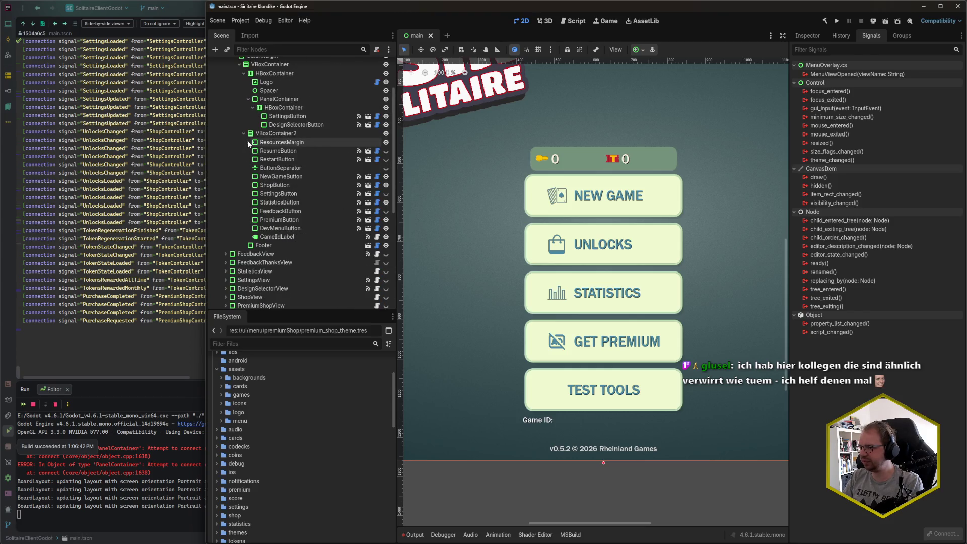
Check signals of RestartButton, StatisticsButton, ShopButton and NewGameButton (ButtonUp → OnNewGameButtonPressed)
{"action": "left_click", "coordinate": [276, 159]}
{"action": "left_click", "coordinate": [291, 203]}
{"action": "left_click", "coordinate": [275, 185]}
{"action": "left_click", "coordinate": [281, 176]}
{"action": "scroll", "coordinate": [297, 228], "scroll_direction": "up", "scroll_amount": 3}
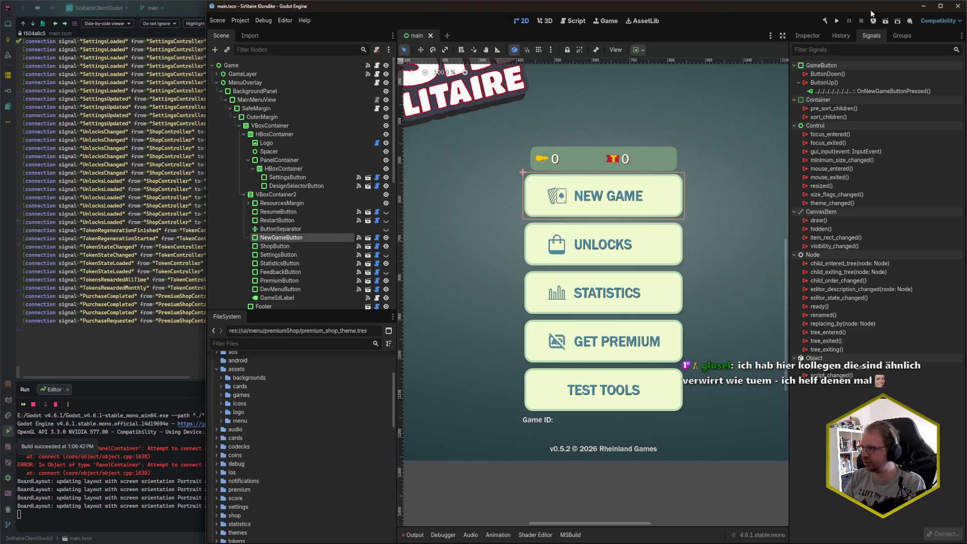
{"action": "left_click", "coordinate": [872, 22]}
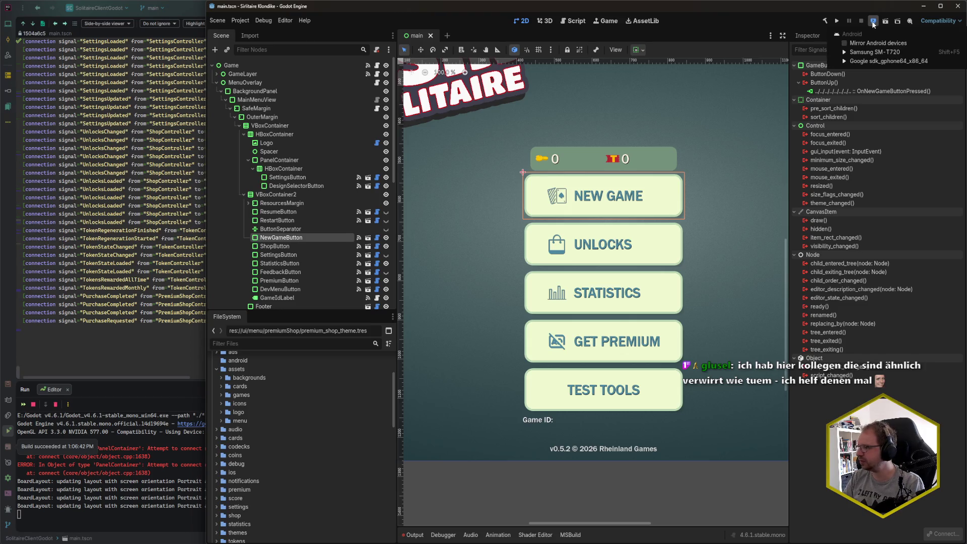
Deploy the game to the Google sdk_gphone64 Android emulator and dismiss the export message
{"action": "left_click", "coordinate": [872, 62]}
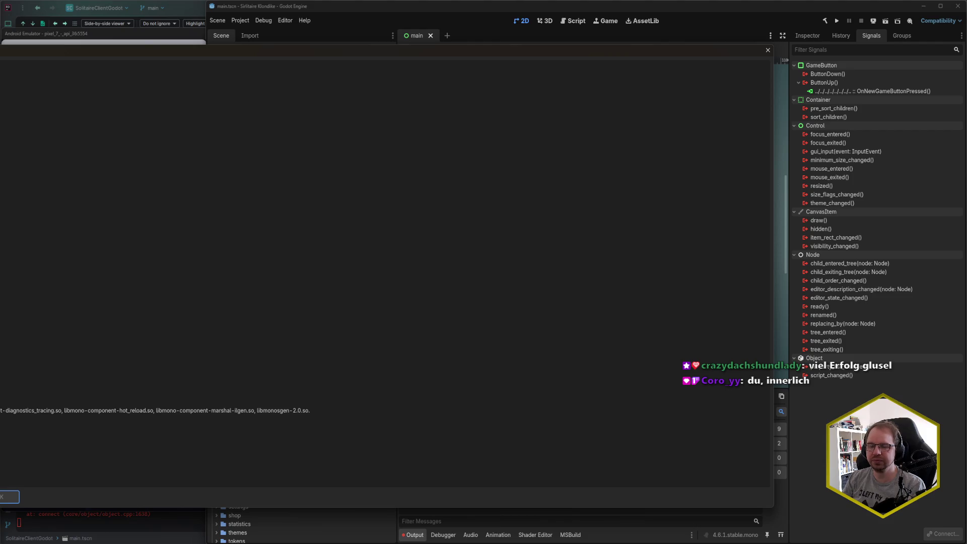
{"action": "key", "text": "Return"}
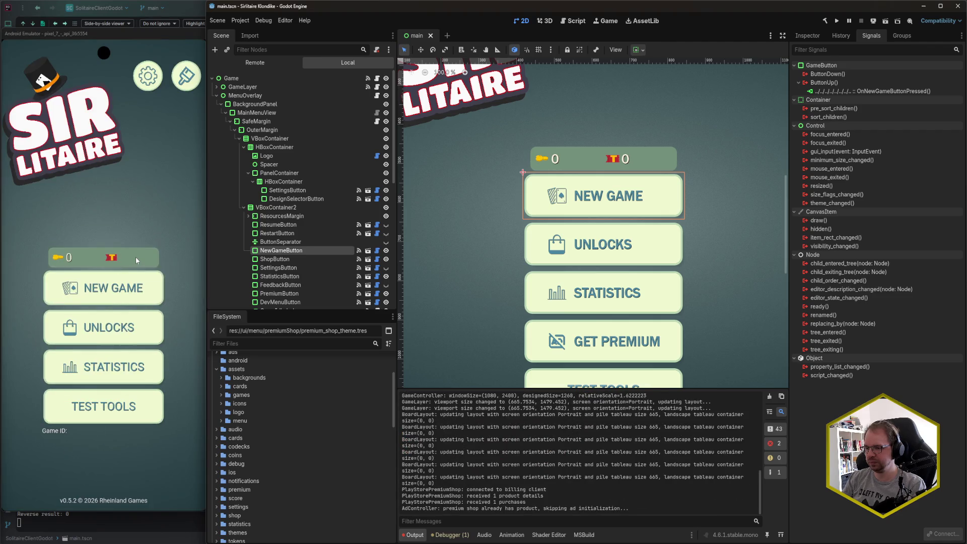
Open the game's Settings screen on the emulator, then return to the main menu
{"action": "left_click", "coordinate": [122, 224]}
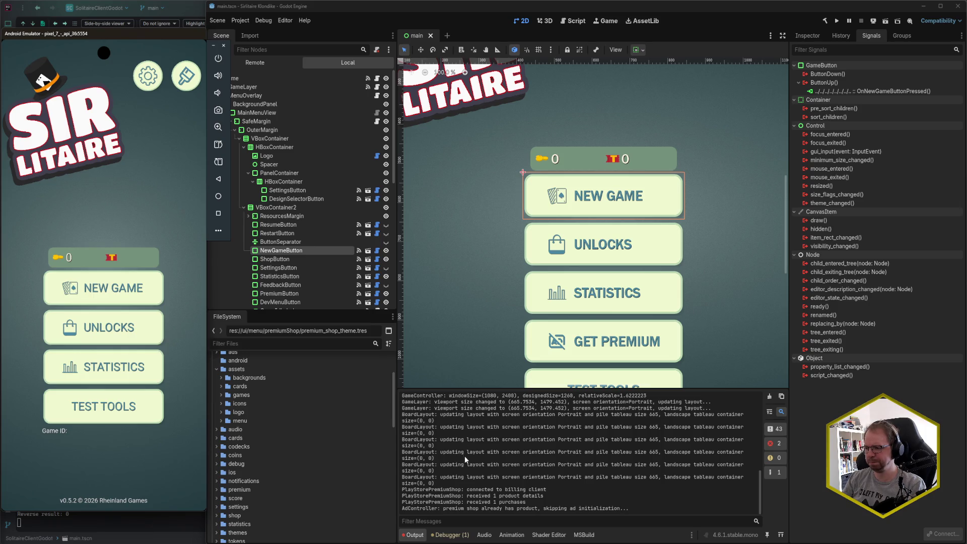
{"action": "scroll", "coordinate": [464, 458], "scroll_direction": "up", "scroll_amount": 5}
{"action": "scroll", "coordinate": [464, 457], "scroll_direction": "down", "scroll_amount": 5}
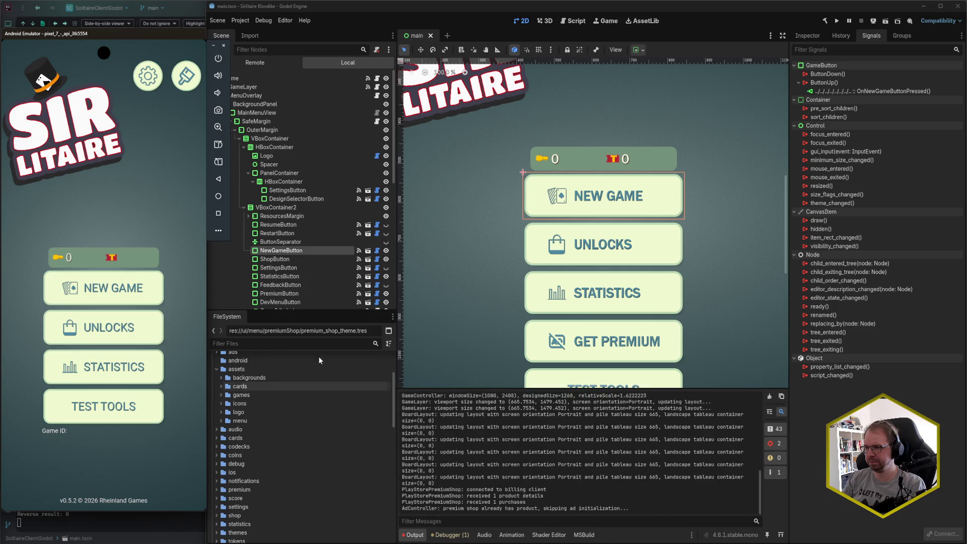
{"action": "left_click", "coordinate": [148, 78]}
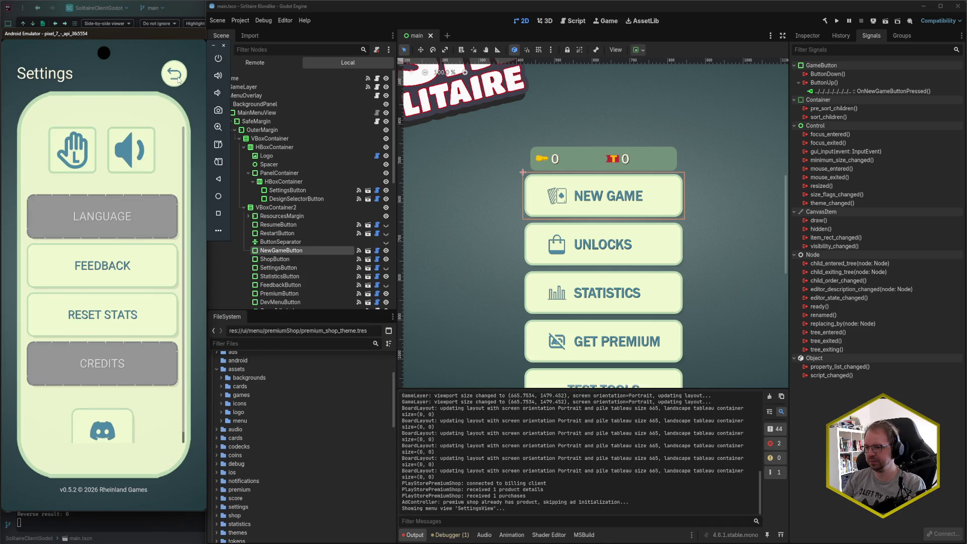
{"action": "scroll", "coordinate": [165, 163], "scroll_direction": "down", "scroll_amount": 1}
{"action": "scroll", "coordinate": [165, 164], "scroll_direction": "up", "scroll_amount": 1}
{"action": "left_click", "coordinate": [173, 83]}
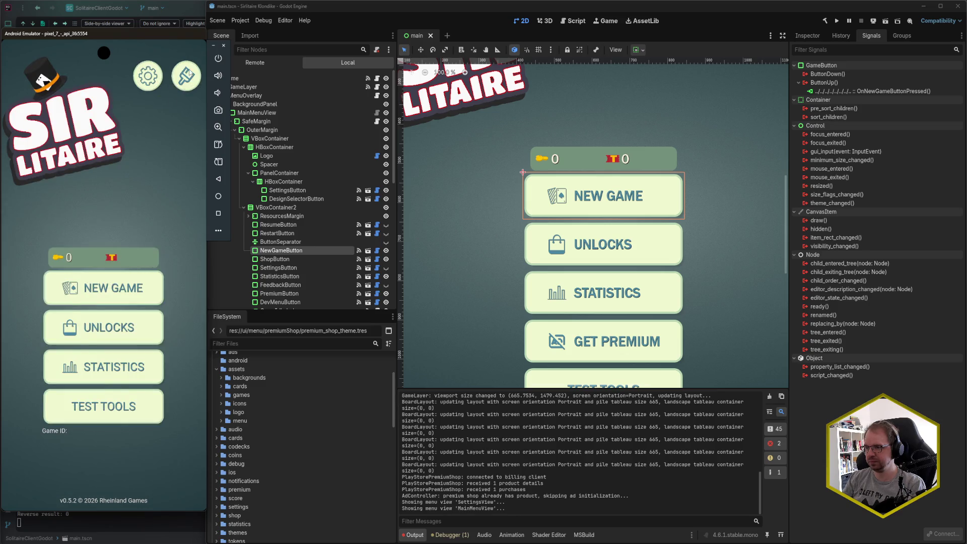
Browse the Designs screen's deck, backside and background tabs, then go back to the menu
{"action": "left_click", "coordinate": [189, 73]}
{"action": "left_click", "coordinate": [107, 105]}
{"action": "left_click", "coordinate": [144, 107]}
{"action": "left_click", "coordinate": [88, 107]}
{"action": "left_click", "coordinate": [52, 109]}
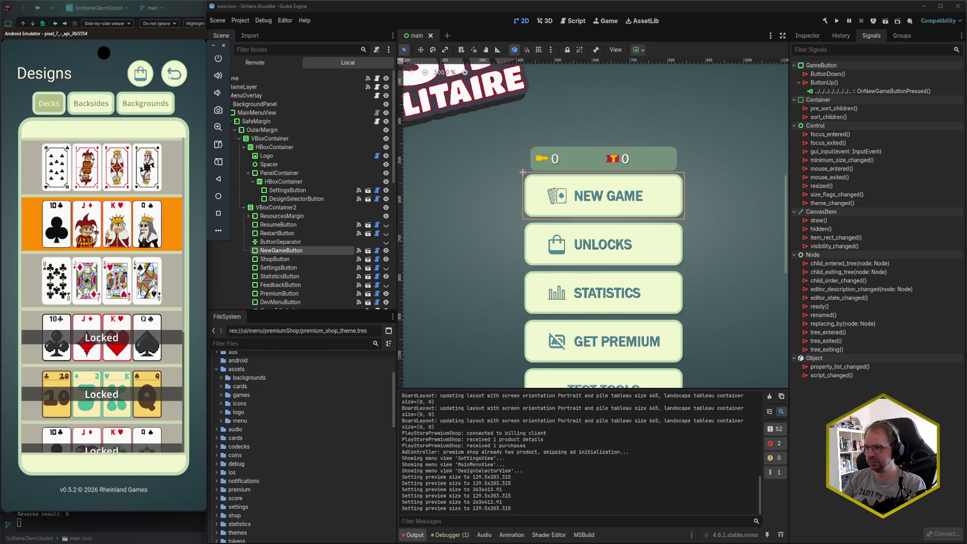
{"action": "left_click", "coordinate": [174, 74]}
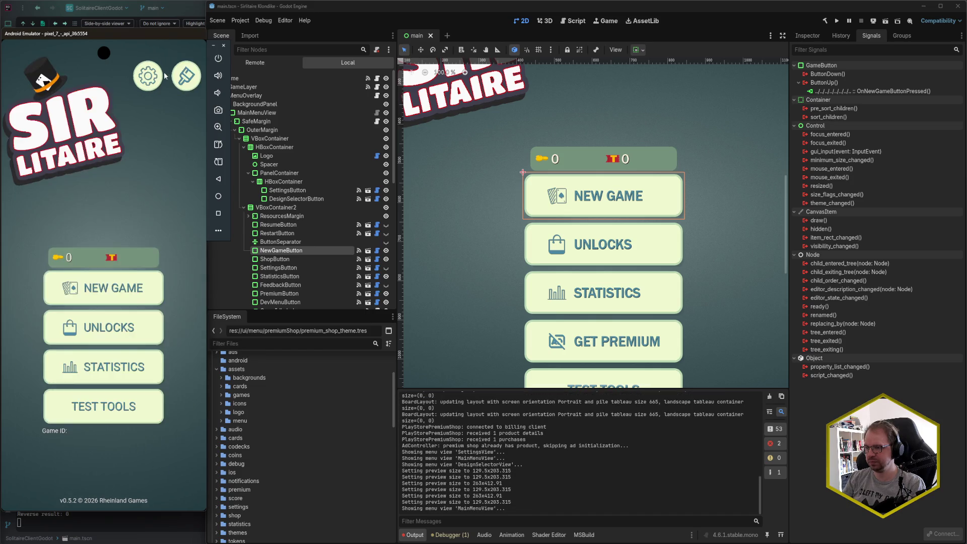
Browse the Unlock Designs shop's backside, background and deck tabs, then go back to the menu
{"action": "left_click", "coordinate": [116, 337]}
{"action": "scroll", "coordinate": [170, 274], "scroll_direction": "down", "scroll_amount": 5}
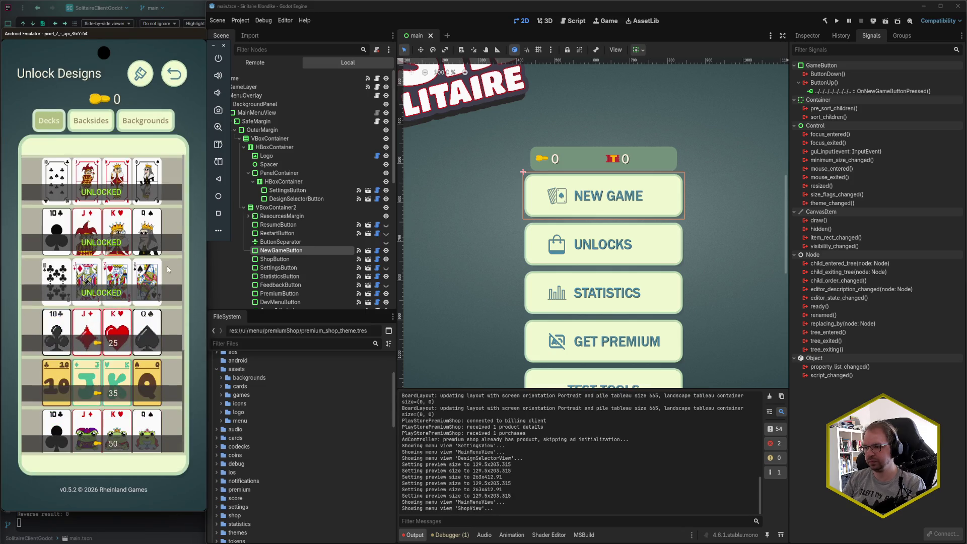
{"action": "left_click", "coordinate": [91, 120]}
{"action": "left_click", "coordinate": [119, 123]}
{"action": "left_click", "coordinate": [92, 120]}
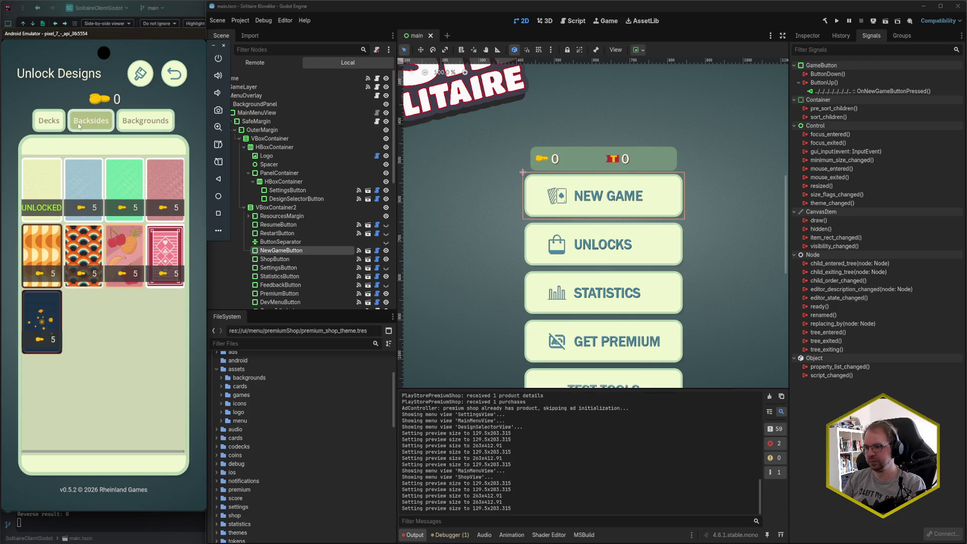
{"action": "left_click", "coordinate": [48, 120]}
{"action": "left_click", "coordinate": [173, 73]}
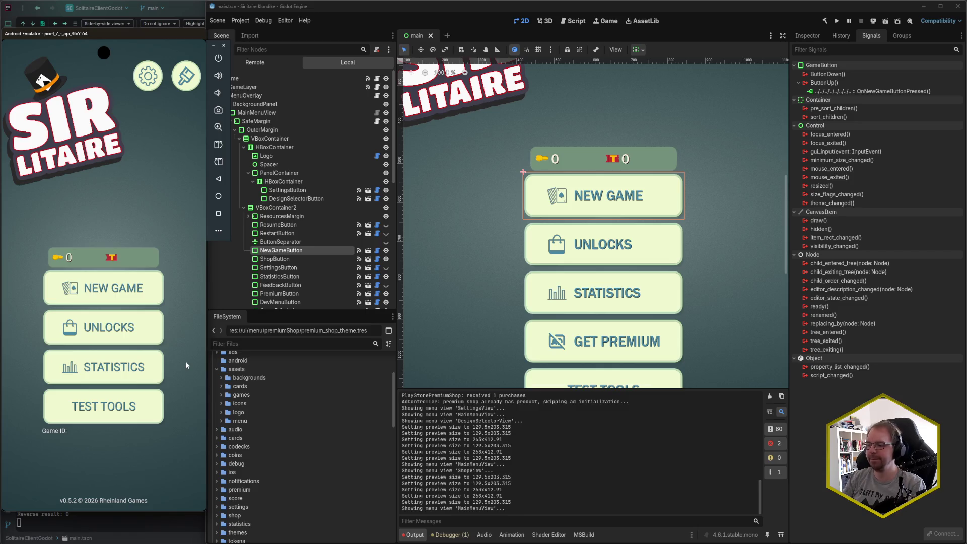
Scroll the Output up to the button_up connection errors and the Scene dock down to the overlay nodes
{"action": "scroll", "coordinate": [597, 494], "scroll_direction": "up", "scroll_amount": 10}
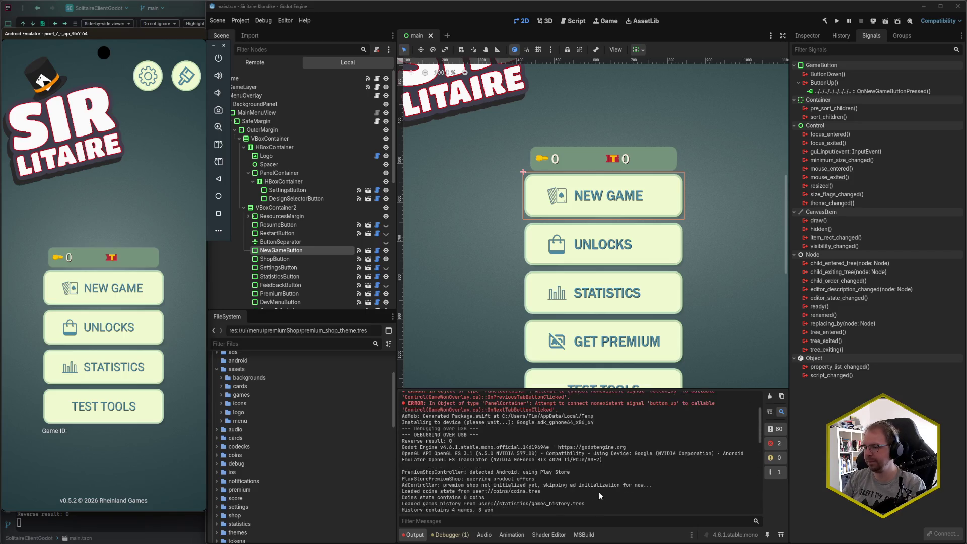
{"action": "scroll", "coordinate": [600, 495], "scroll_direction": "up", "scroll_amount": 2}
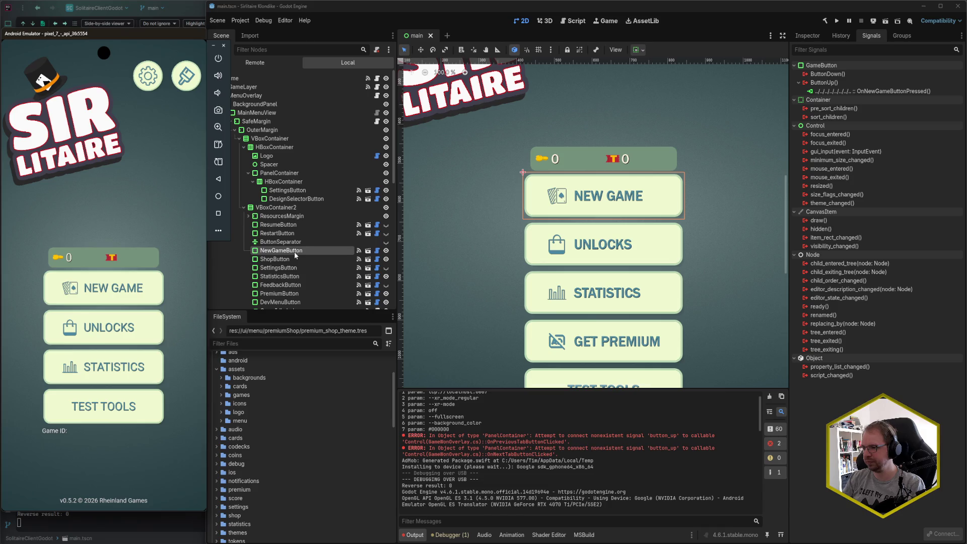
{"action": "scroll", "coordinate": [294, 236], "scroll_direction": "down", "scroll_amount": 3}
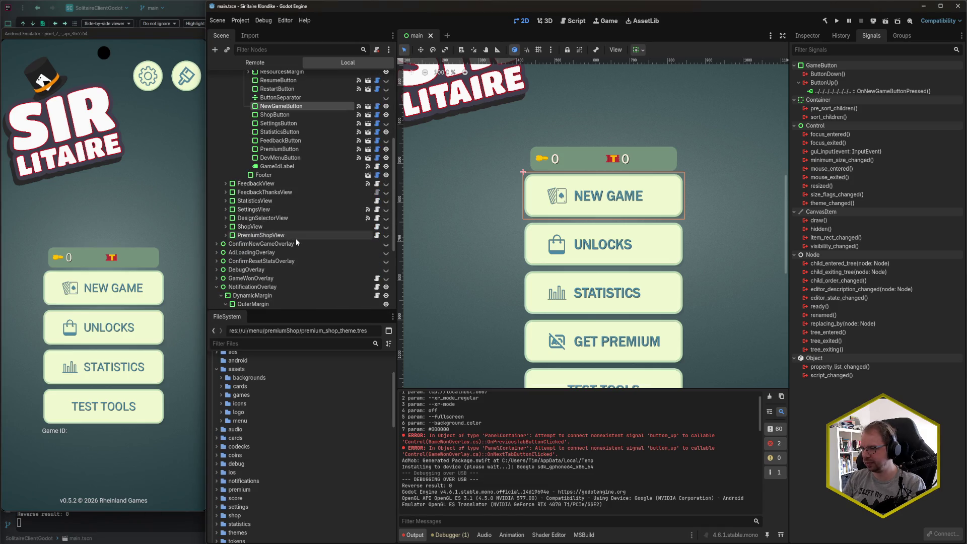
{"action": "scroll", "coordinate": [294, 244], "scroll_direction": "down", "scroll_amount": 5}
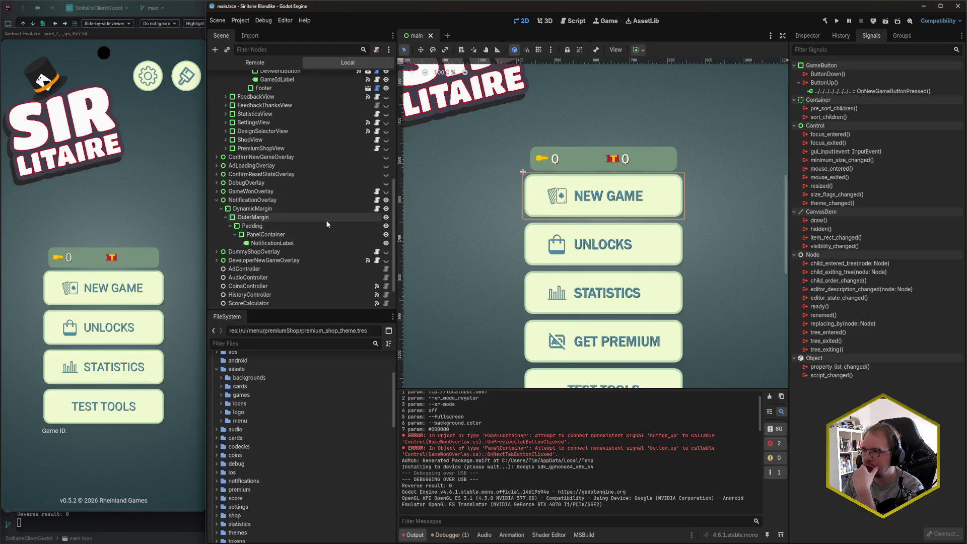
Connect PreviousTabButton's ButtonUp signal to the GameWonOverlay node
{"action": "left_click", "coordinate": [217, 192]}
{"action": "scroll", "coordinate": [262, 216], "scroll_direction": "down", "scroll_amount": 1}
{"action": "left_click", "coordinate": [279, 223]}
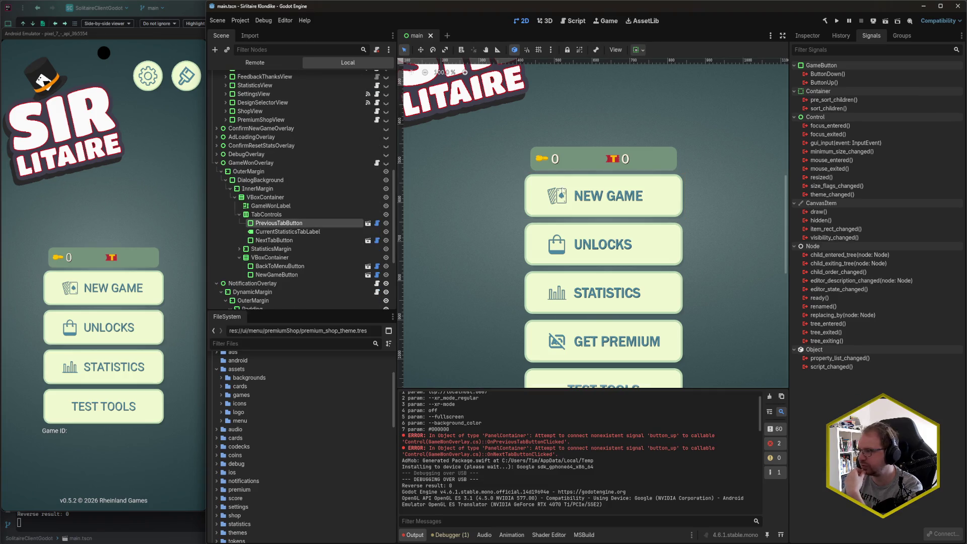
{"action": "double_click", "coordinate": [824, 82]}
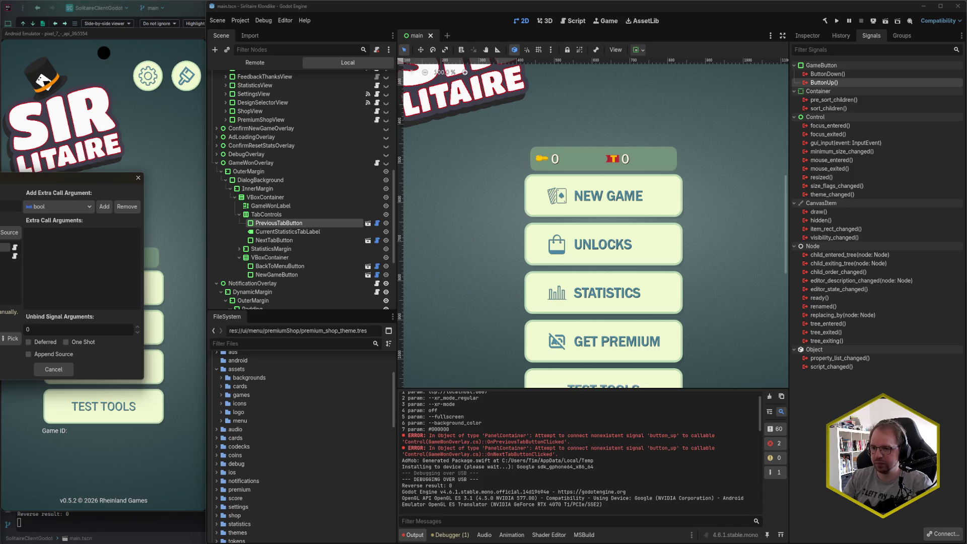
{"action": "left_click", "coordinate": [5, 252]}
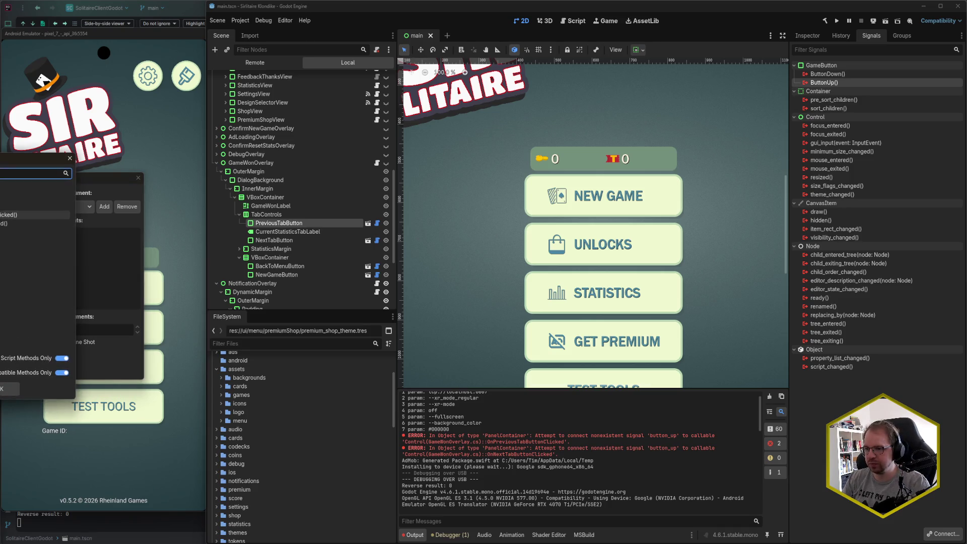
{"action": "key", "text": "Return"}
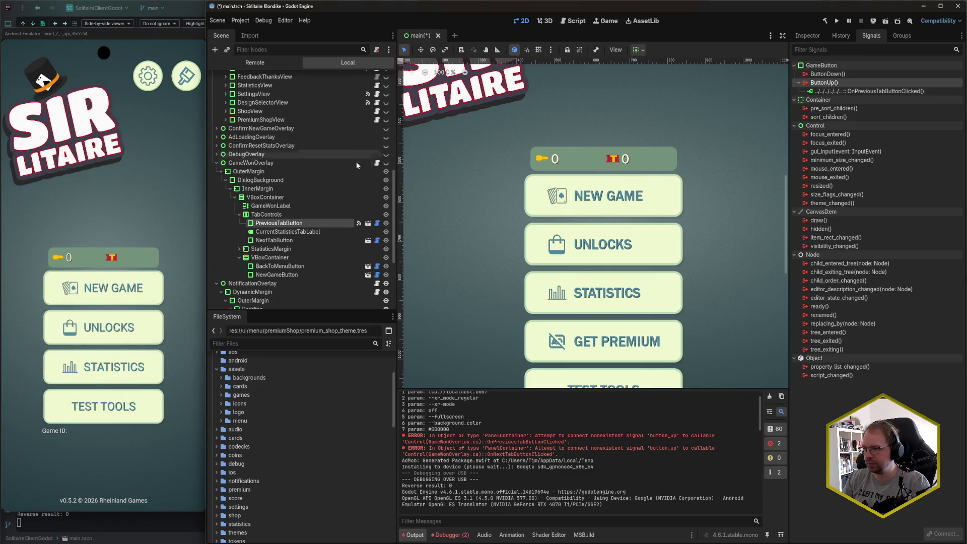
Connect NextTabButton's ButtonUp to OnNextTabButtonClicked, save, copy OnPreviousTabButtonClicked, and close Godot
{"action": "left_click", "coordinate": [282, 240]}
{"action": "double_click", "coordinate": [824, 83]}
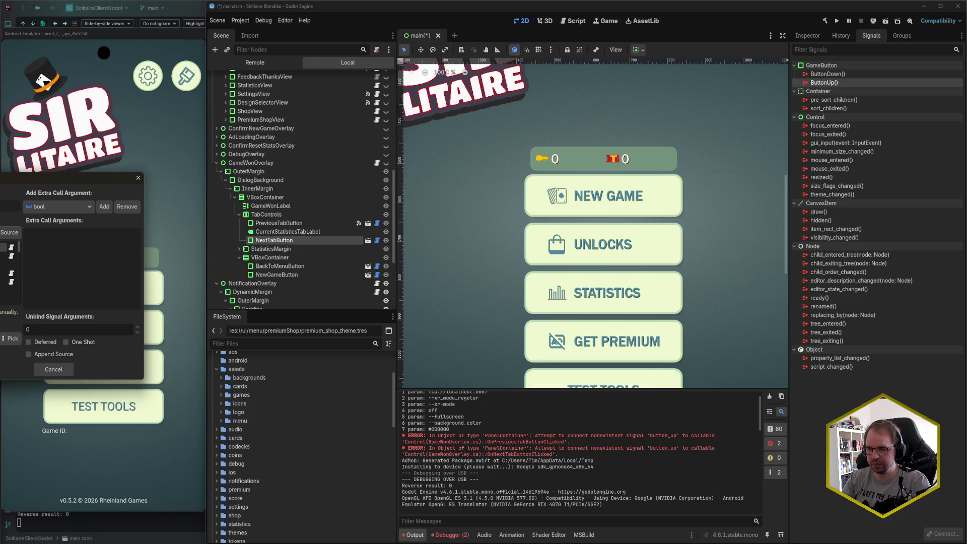
{"action": "left_click", "coordinate": [10, 338]}
{"action": "key", "text": "Return"}
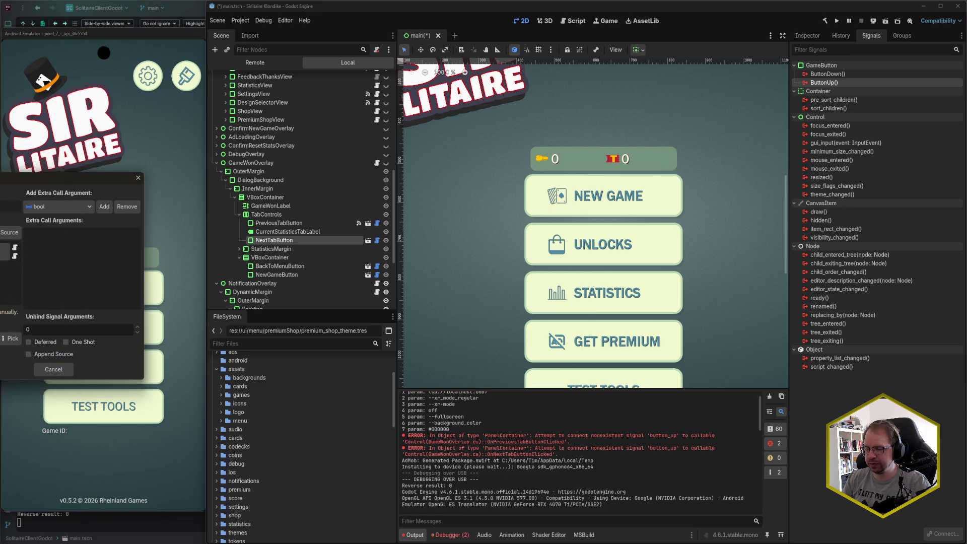
{"action": "key", "text": "Return"}
{"action": "key", "text": "ctrl+s"}
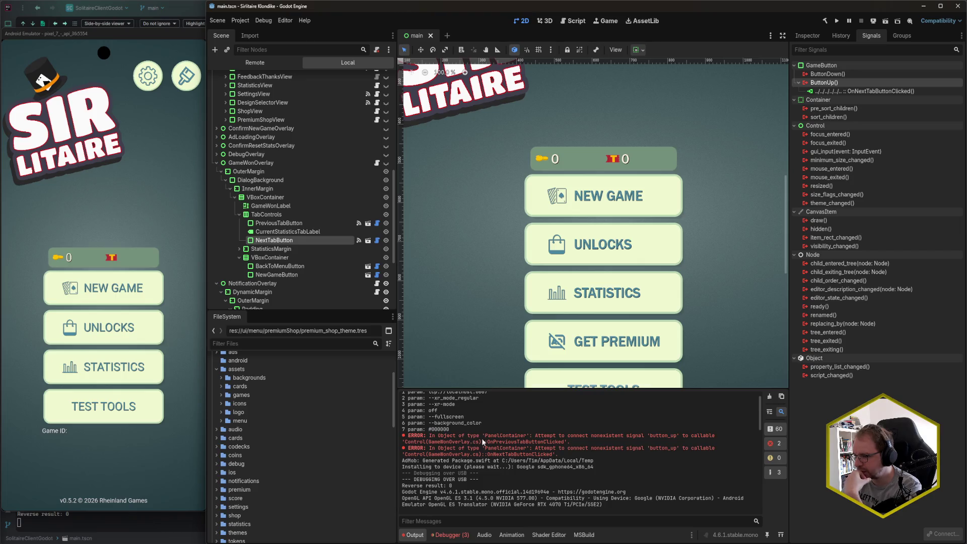
{"action": "left_click_drag", "start_coordinate": [488, 442], "coordinate": [564, 443]}
{"action": "key", "text": "ctrl+c"}
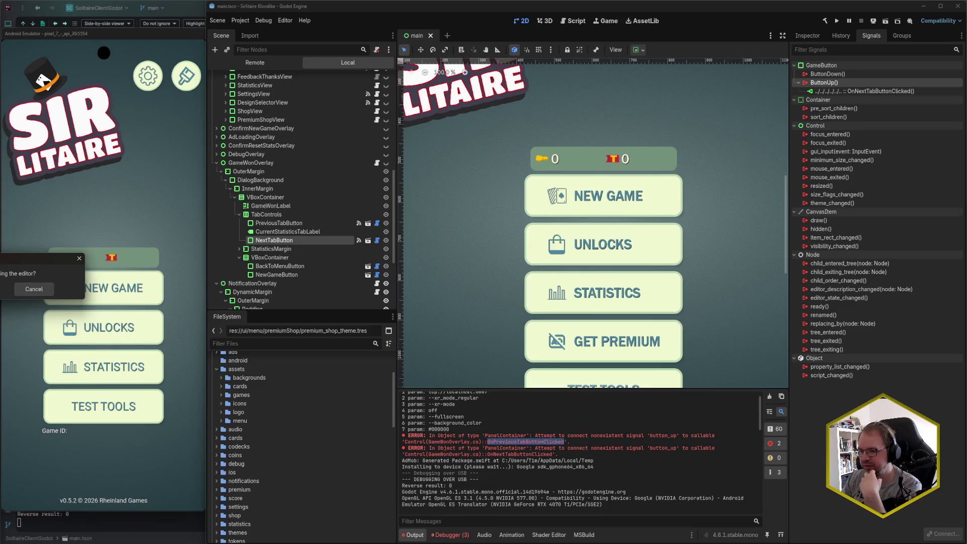
{"action": "key", "text": "Return"}
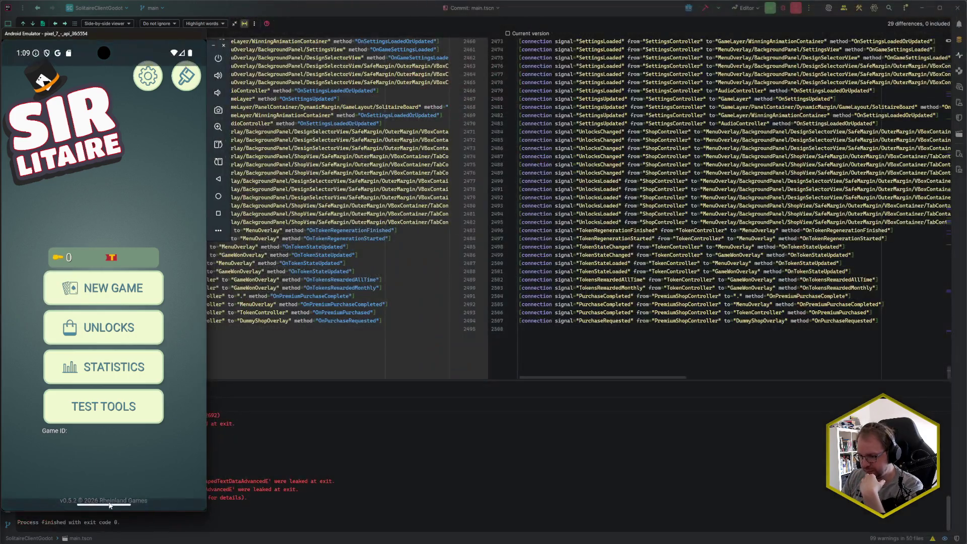
Open main.tscn and step through both OnPreviousTabButtonClicked matches in the file
{"action": "left_click", "coordinate": [464, 294]}
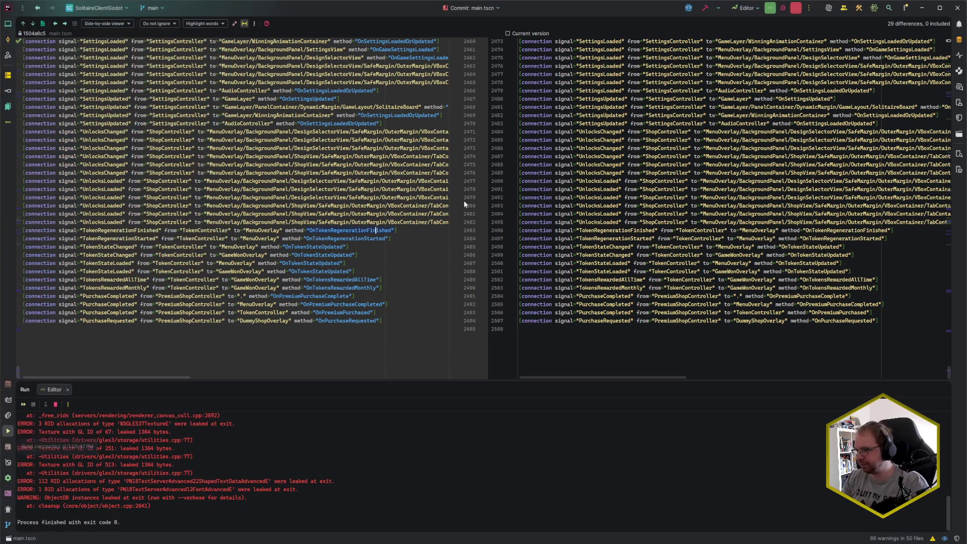
{"action": "left_click", "coordinate": [237, 222]}
{"action": "key", "text": "F4"}
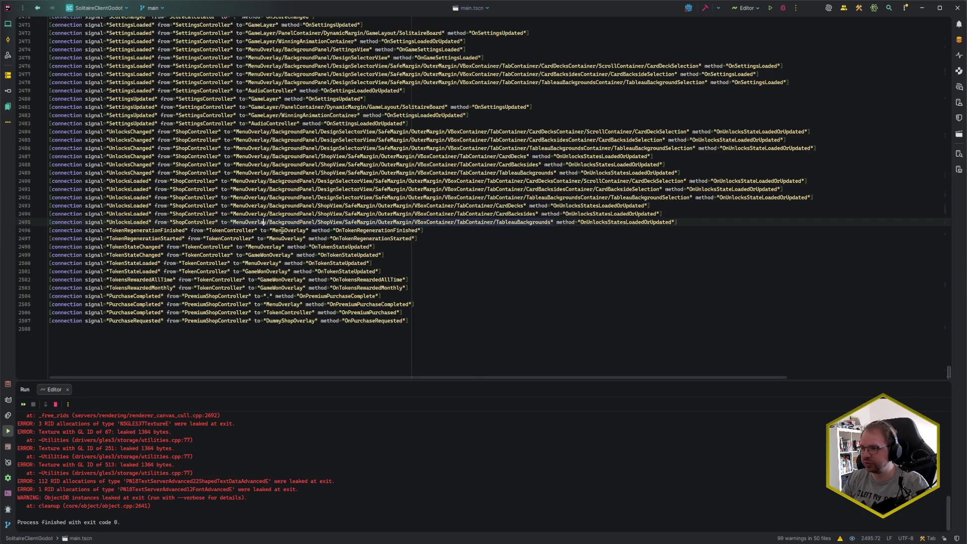
{"action": "key", "text": "ctrl+f"}
{"action": "key", "text": "ctrl+v"}
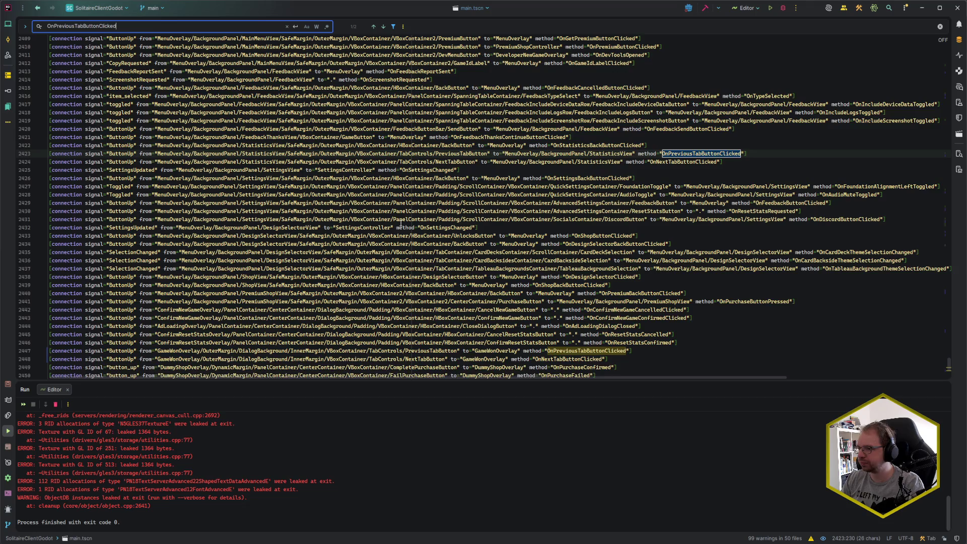
{"action": "scroll", "coordinate": [401, 222], "scroll_direction": "up", "scroll_amount": 1}
{"action": "key", "text": "Return"}
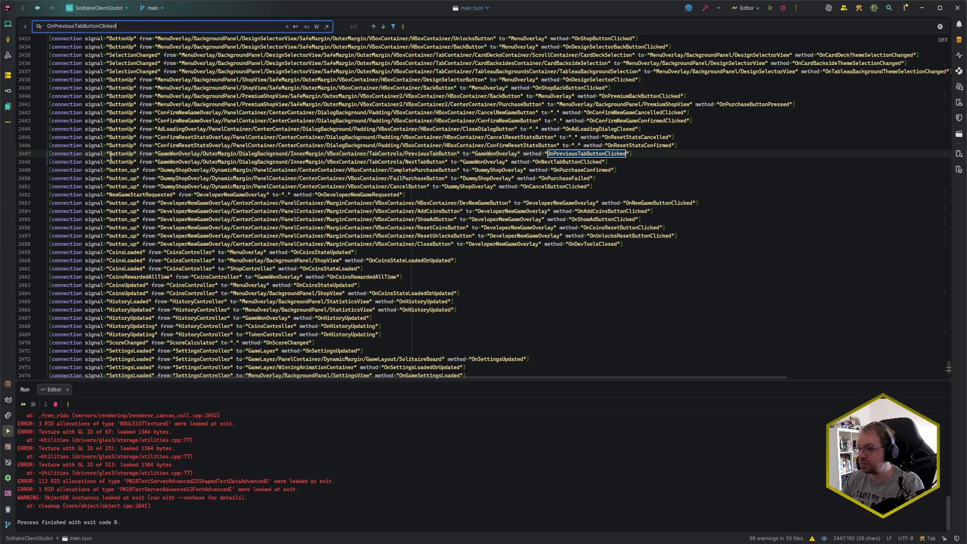
{"action": "key", "text": "Return"}
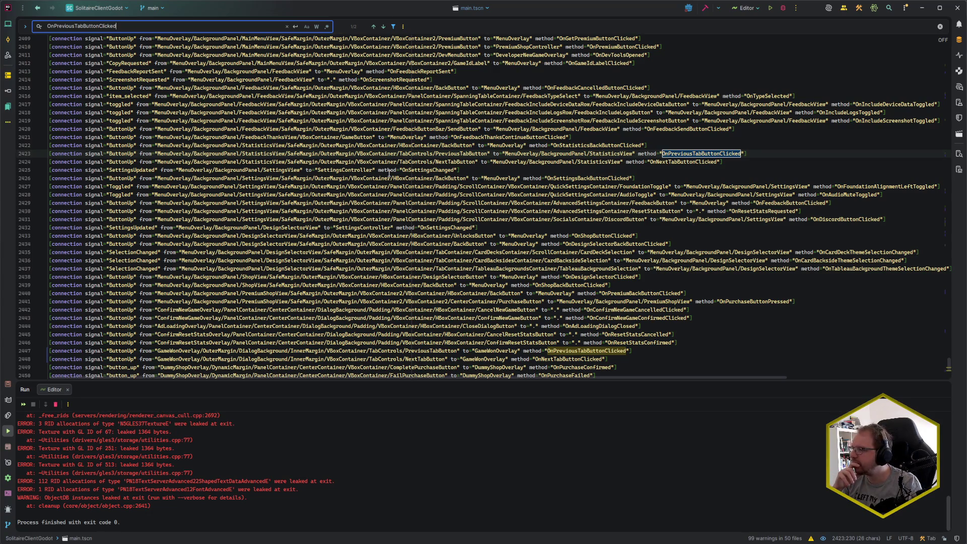
{"action": "key", "text": "Return"}
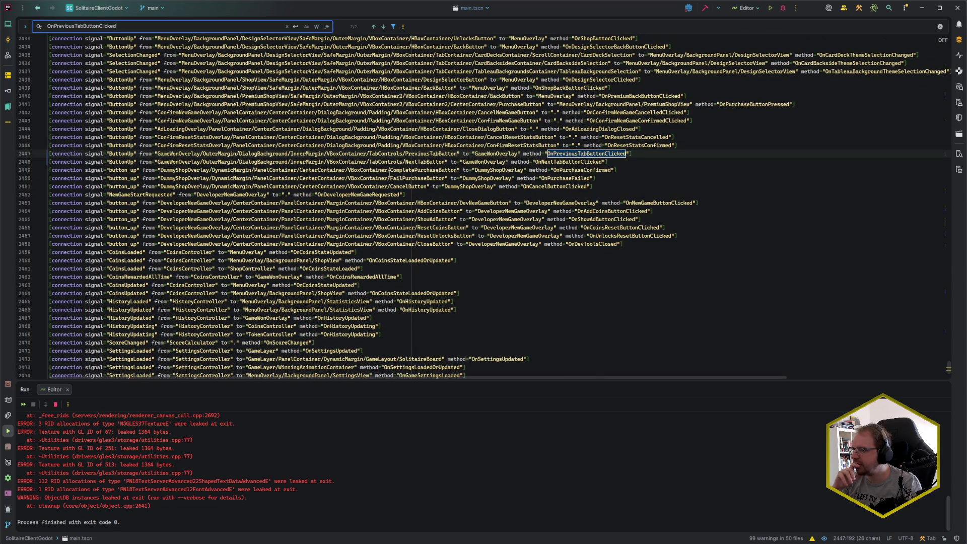
{"action": "key", "text": "Escape"}
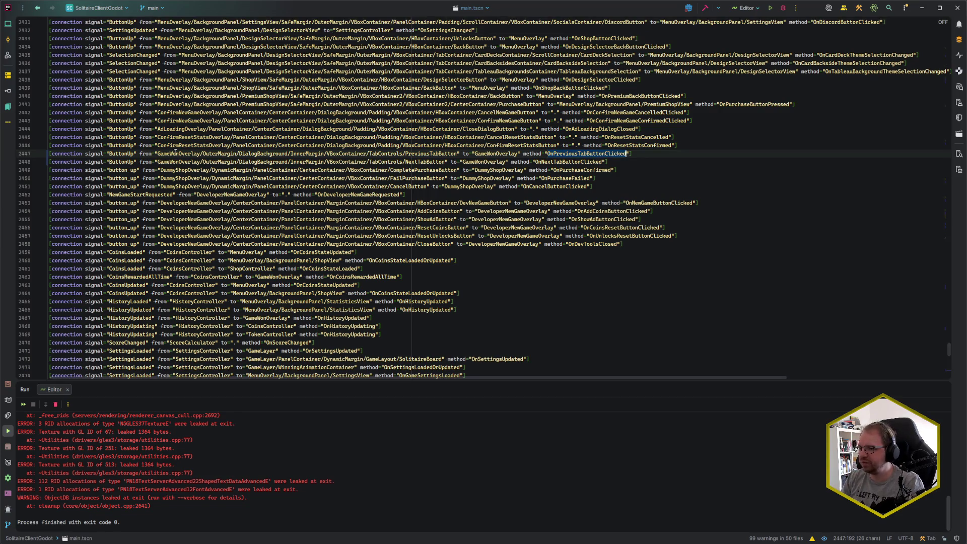
Compare the line 2447 GameWonOverlay connection with its original lines, then relaunch the Godot editor
{"action": "left_click", "coordinate": [197, 154]}
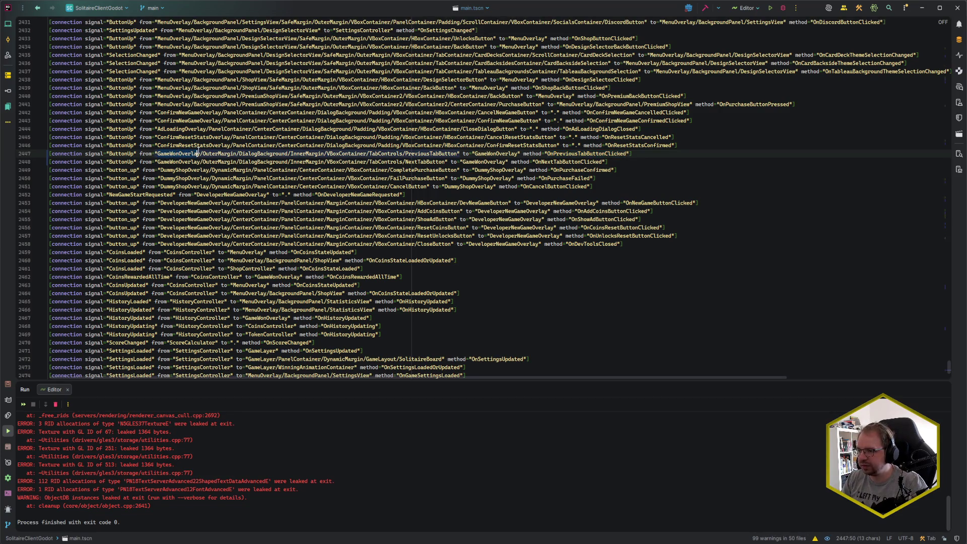
{"action": "left_click", "coordinate": [48, 159]}
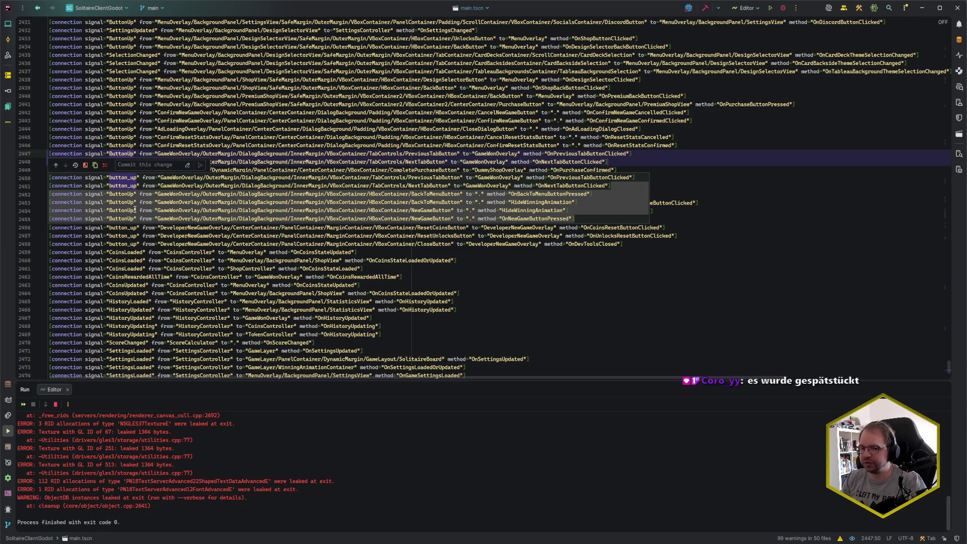
{"action": "left_click", "coordinate": [270, 153]}
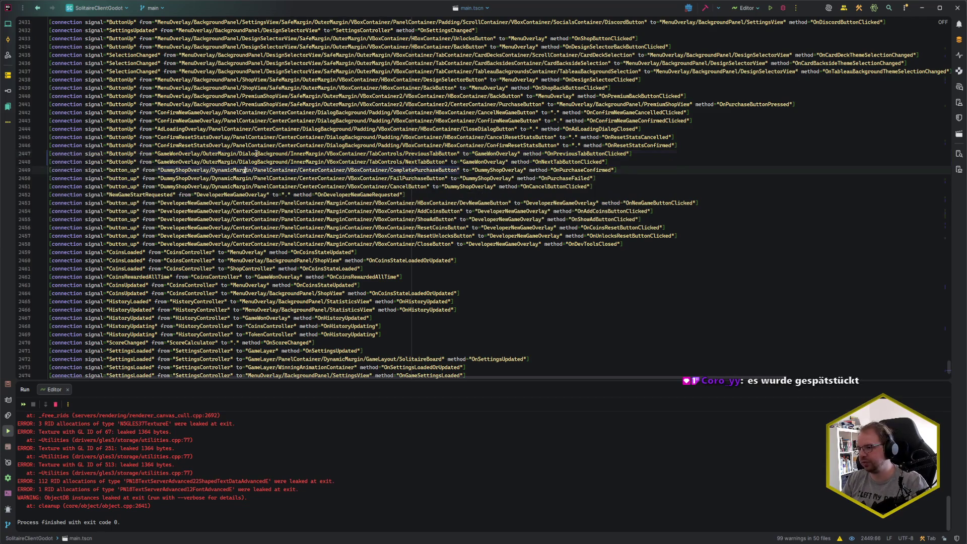
{"action": "left_click", "coordinate": [721, 157]}
{"action": "key", "text": "shift+F10"}
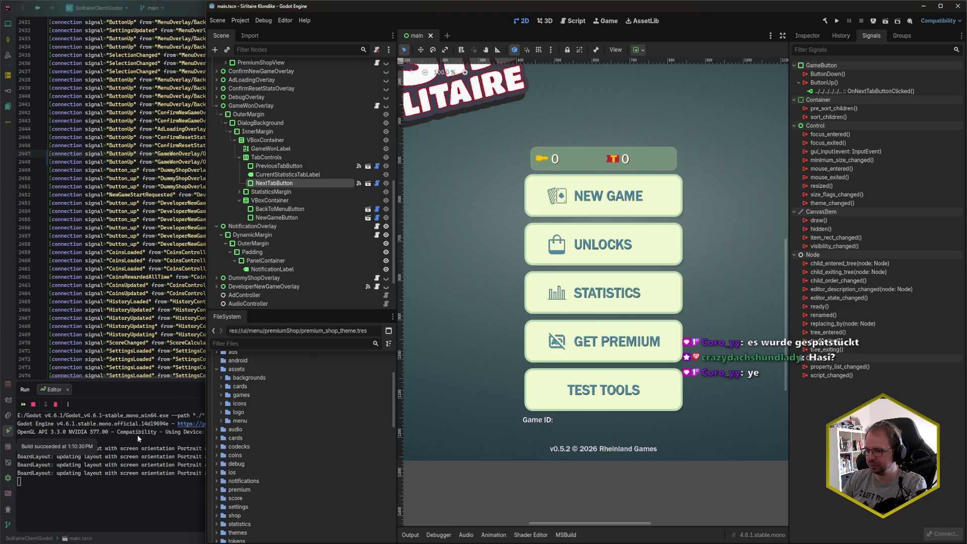
Run the project from Godot to rebuild the .NET game and deploy it to the emulator
{"action": "mouse_move", "coordinate": [126, 543]}
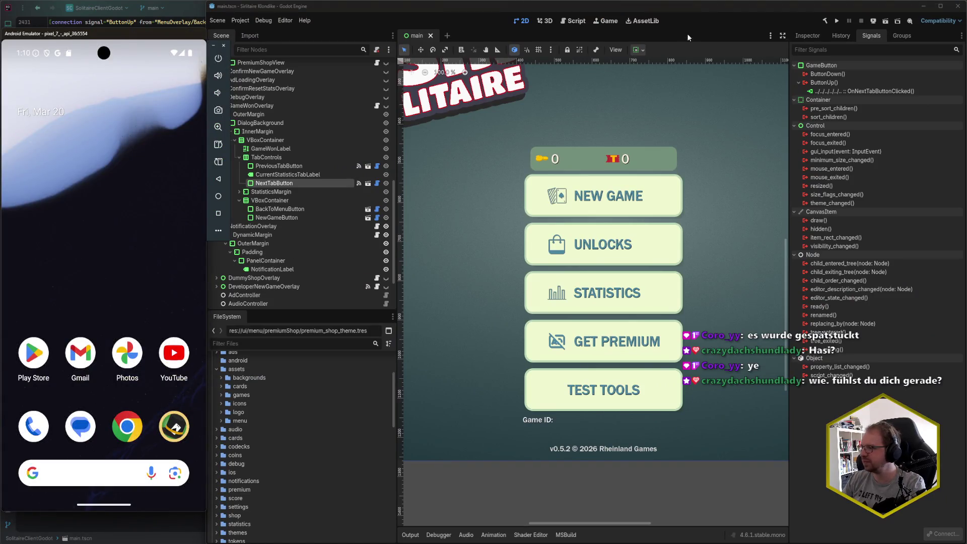
{"action": "left_click", "coordinate": [725, 20]}
{"action": "left_click", "coordinate": [873, 24]}
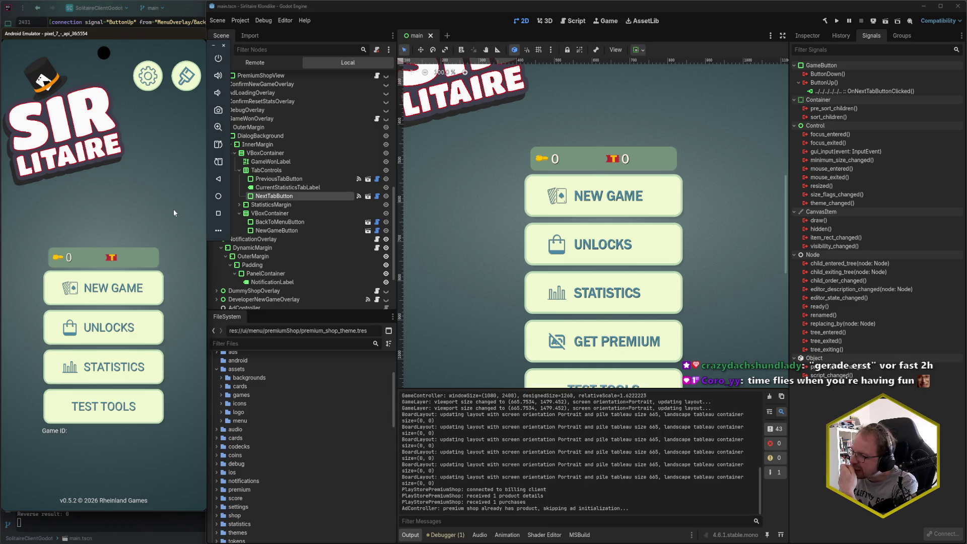
Open the Statistics and Unlocks screens on the emulator, returning to the main menu each time
{"action": "left_click", "coordinate": [145, 367]}
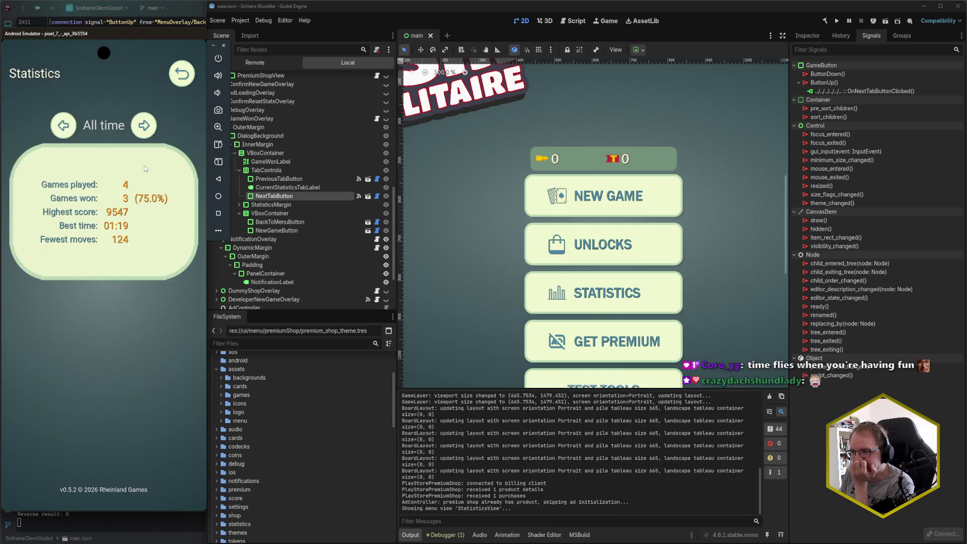
{"action": "left_click", "coordinate": [182, 81]}
{"action": "left_click", "coordinate": [133, 329]}
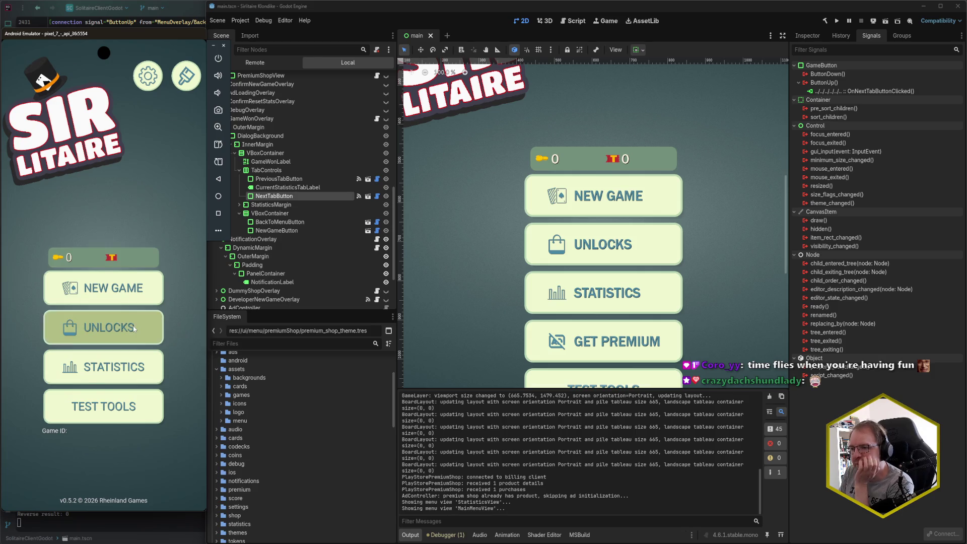
{"action": "left_click", "coordinate": [174, 73]}
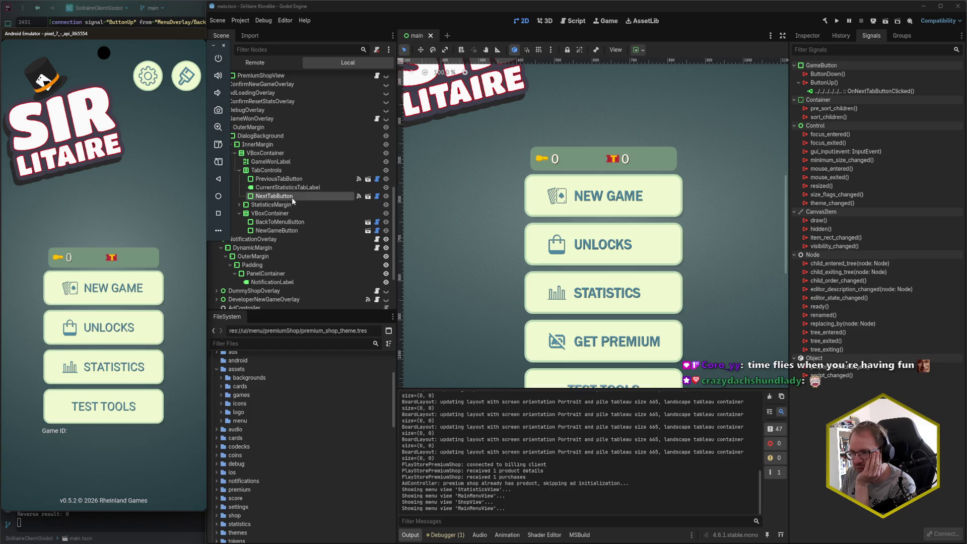
Collapse the overlay branches and expand ResourcesMargin down to TokensDisplayContainer in the Scene dock
{"action": "left_click", "coordinate": [346, 23]}
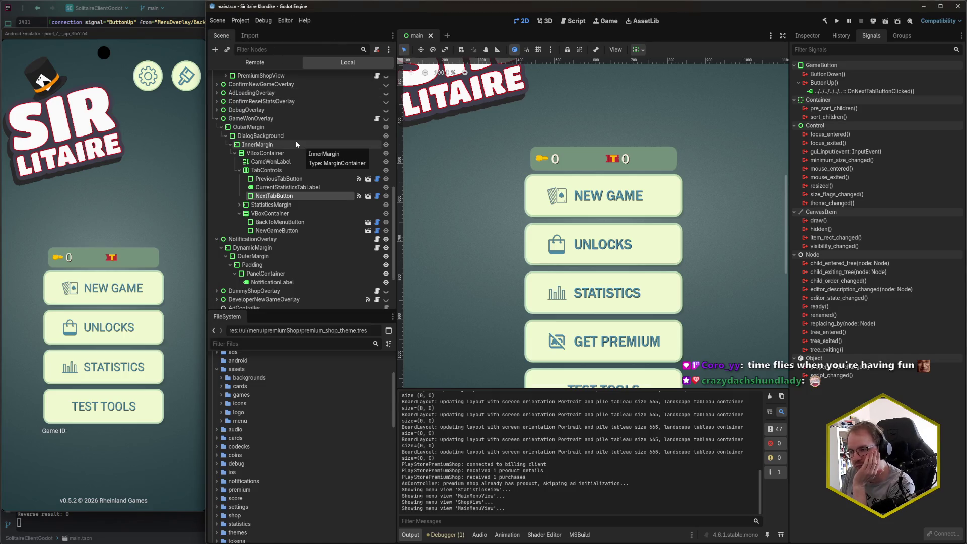
{"action": "left_click", "coordinate": [217, 118]}
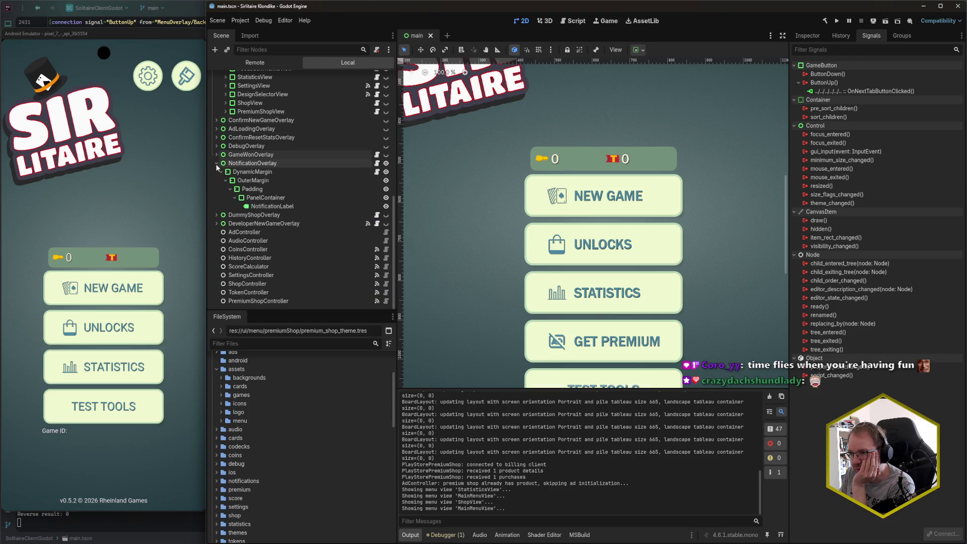
{"action": "left_click", "coordinate": [217, 164]}
{"action": "scroll", "coordinate": [247, 191], "scroll_direction": "up", "scroll_amount": 10}
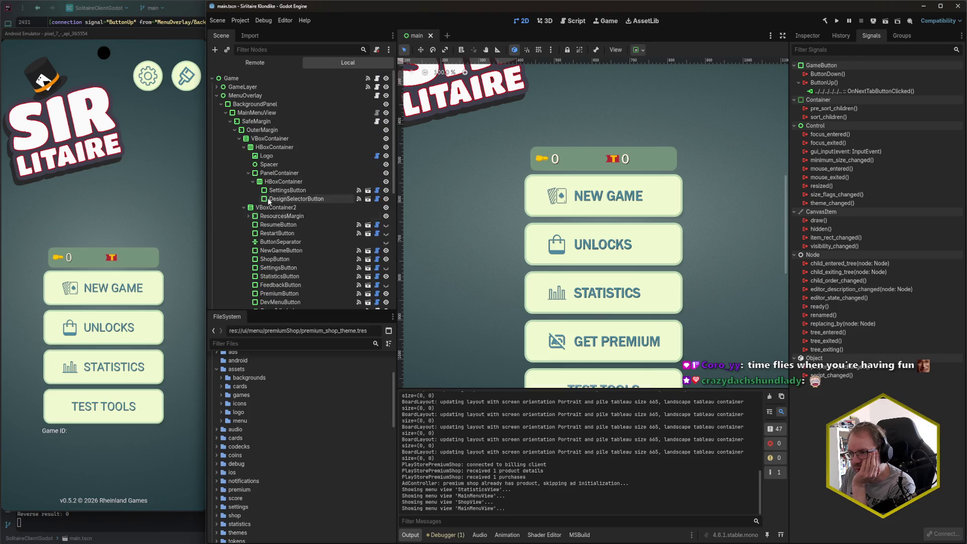
{"action": "scroll", "coordinate": [251, 201], "scroll_direction": "down", "scroll_amount": 1}
{"action": "left_click", "coordinate": [248, 188]}
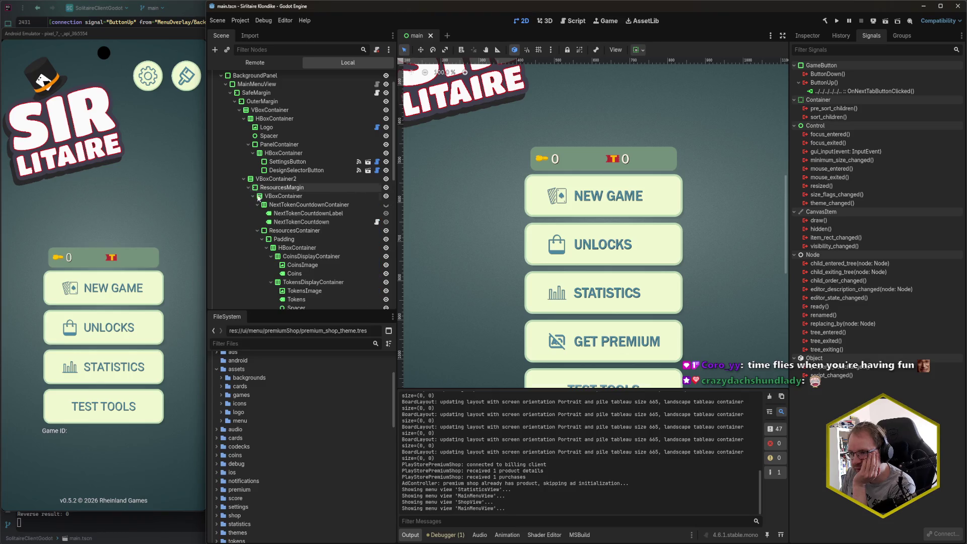
{"action": "scroll", "coordinate": [327, 227], "scroll_direction": "down", "scroll_amount": 2}
{"action": "left_click", "coordinate": [321, 228]}
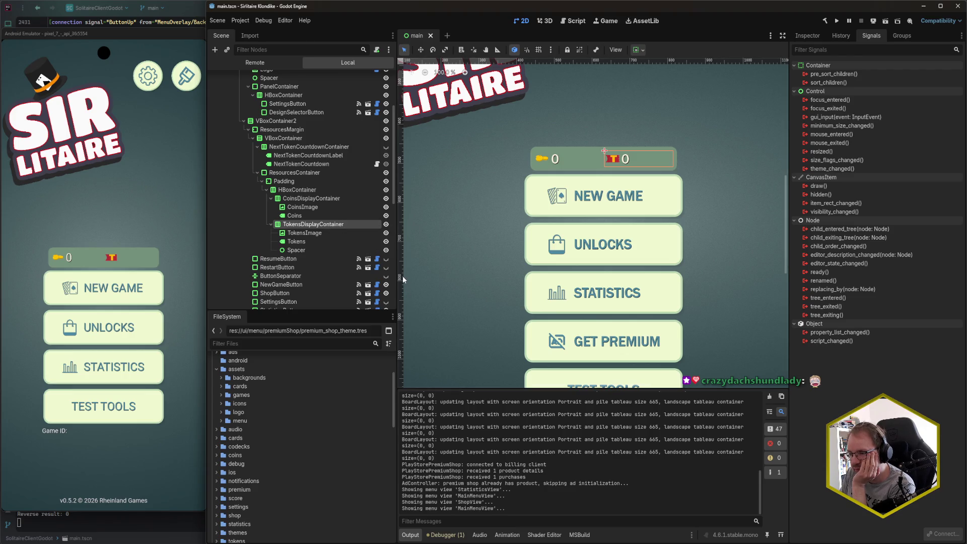
{"action": "left_click", "coordinate": [255, 62]}
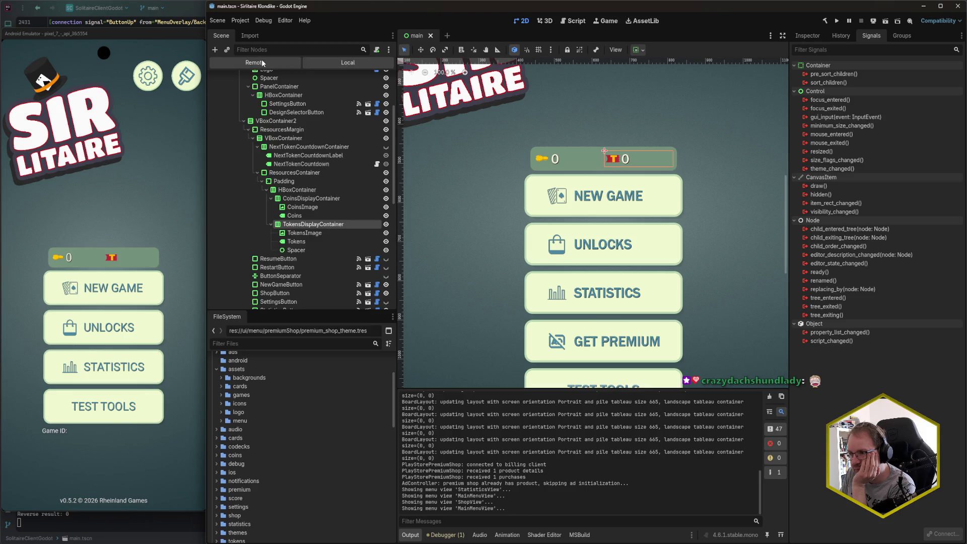
Expand the live tree from Game through MenuOverlay and MainMenuView down to the SettingsButton HBoxContainer
{"action": "left_click", "coordinate": [217, 87]}
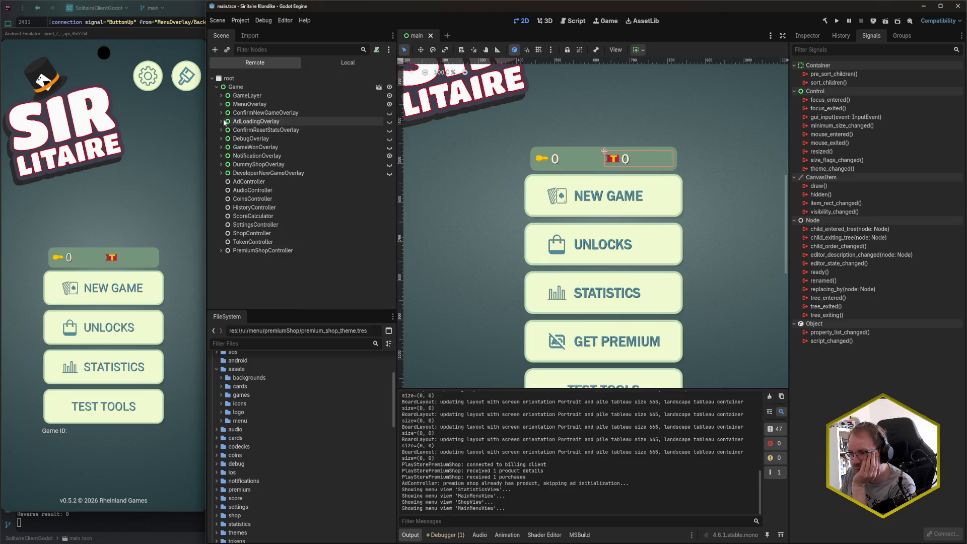
{"action": "left_click", "coordinate": [221, 104]}
{"action": "left_click", "coordinate": [225, 112]}
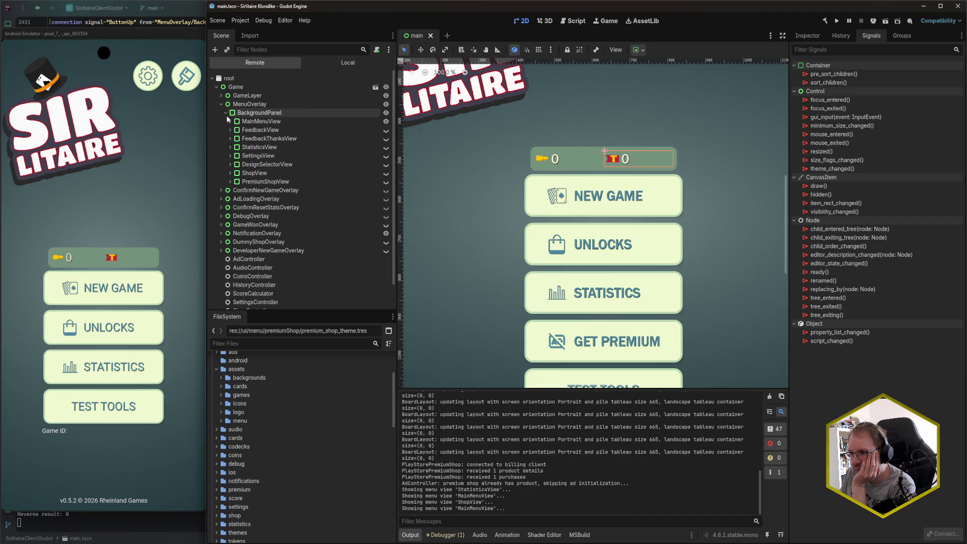
{"action": "left_click", "coordinate": [230, 122]}
{"action": "left_click", "coordinate": [235, 130]}
{"action": "left_click", "coordinate": [240, 139]}
{"action": "left_click", "coordinate": [244, 147]}
{"action": "left_click", "coordinate": [248, 156]}
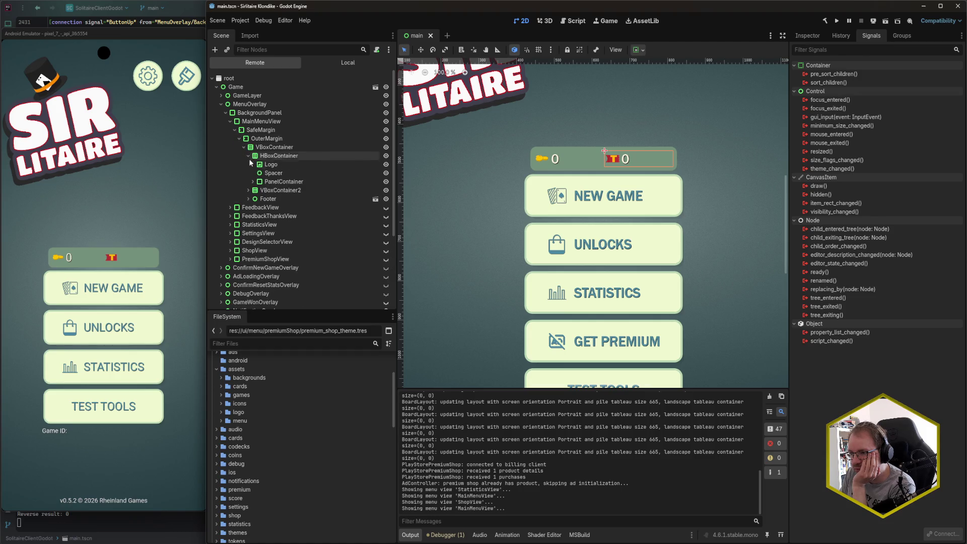
{"action": "left_click", "coordinate": [252, 181]}
{"action": "left_click", "coordinate": [257, 190]}
Collapse that HBoxContainer and expand VBoxContainer2 > ResourcesMargin > ResourcesContainer down to Padding's HBoxContainer
{"action": "left_click", "coordinate": [249, 156]}
{"action": "left_click", "coordinate": [248, 164]}
{"action": "left_click", "coordinate": [253, 173]}
{"action": "left_click", "coordinate": [257, 182]}
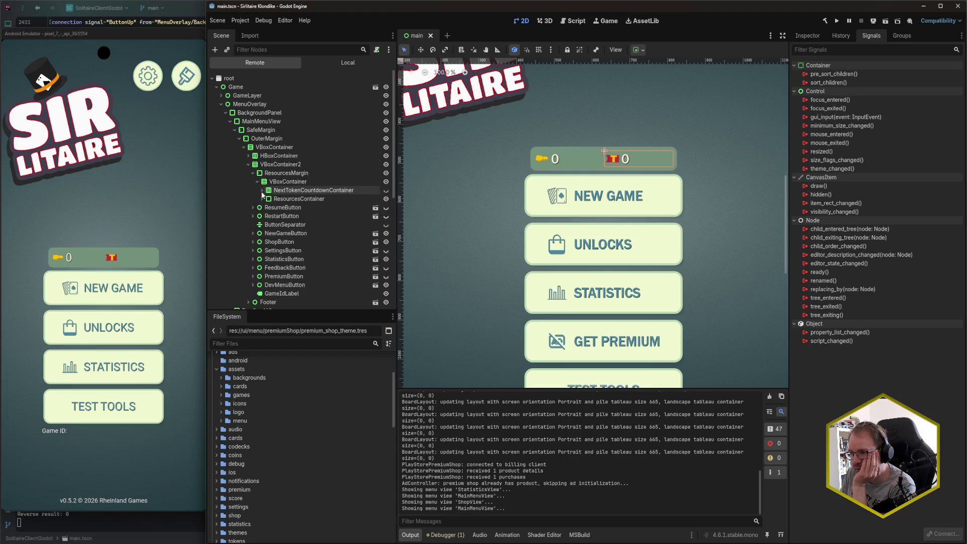
{"action": "left_click", "coordinate": [262, 199]}
{"action": "left_click", "coordinate": [266, 207]}
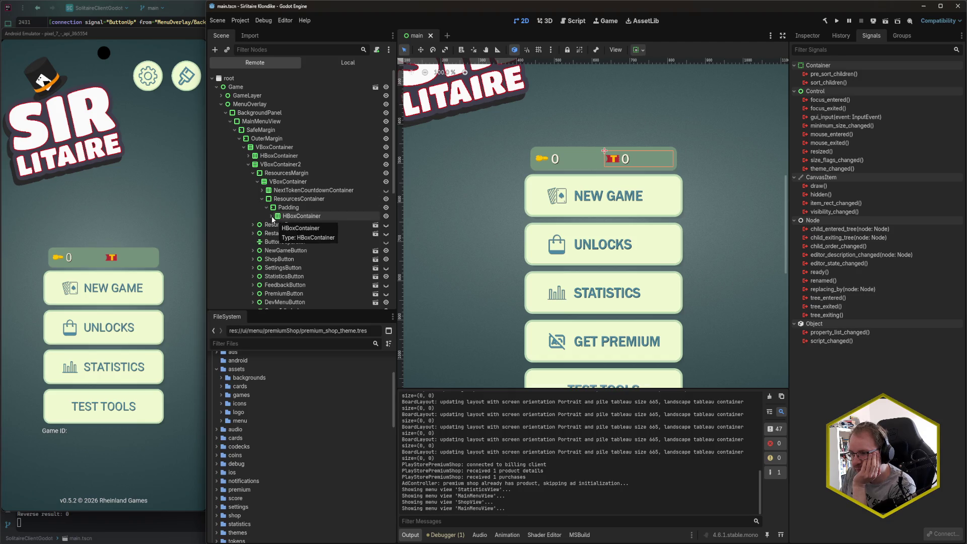